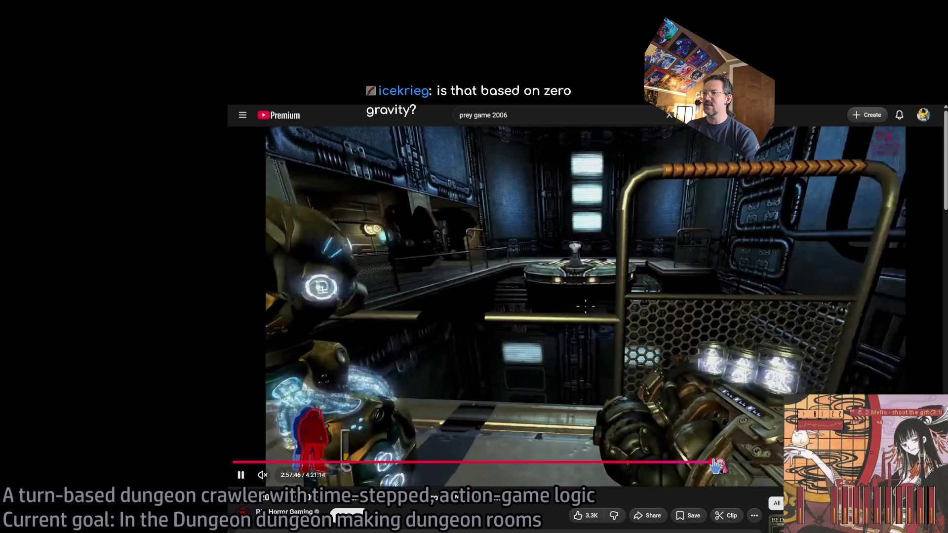
Scrub the Prey video back past 2:53, 2:24 and 1:57 to about 1:45:16.
left_click_drag(715, 465, 705, 468)
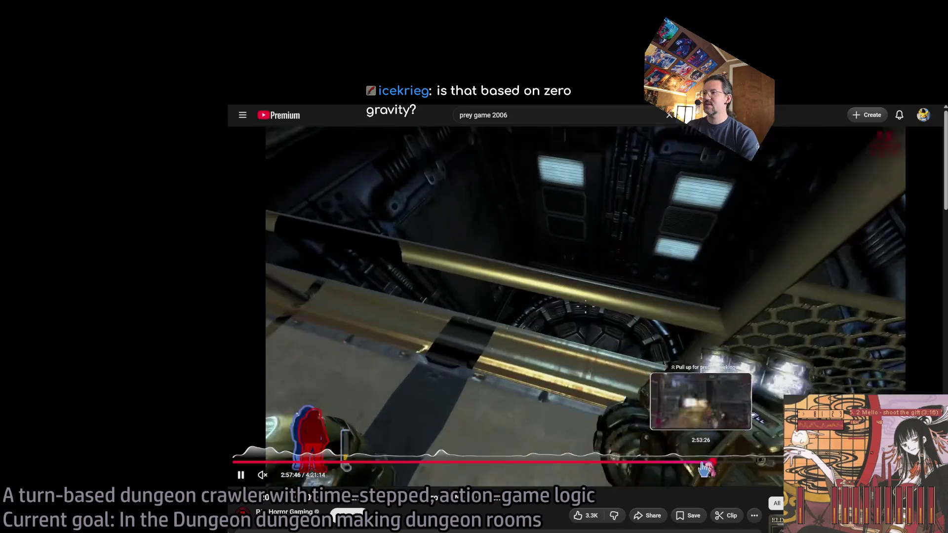
key("Left")
key("Left")
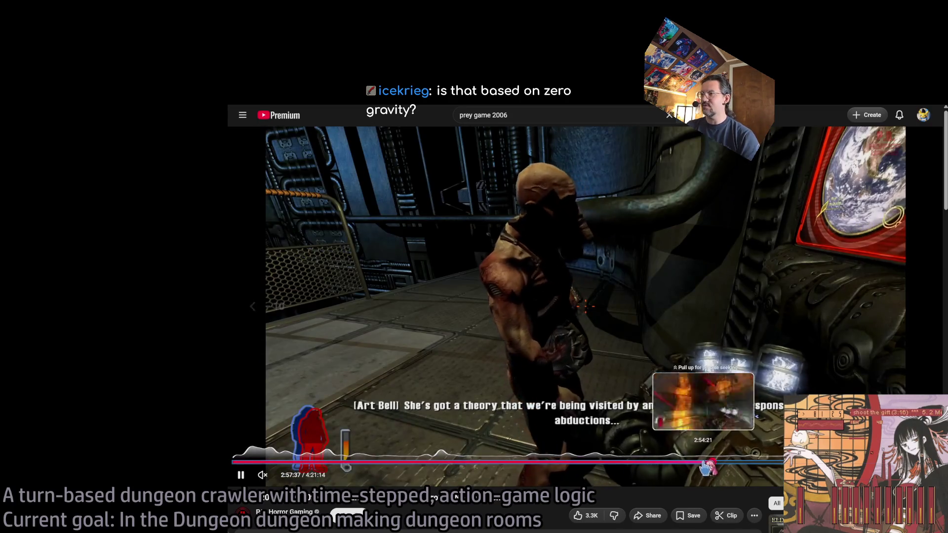
left_click(697, 468)
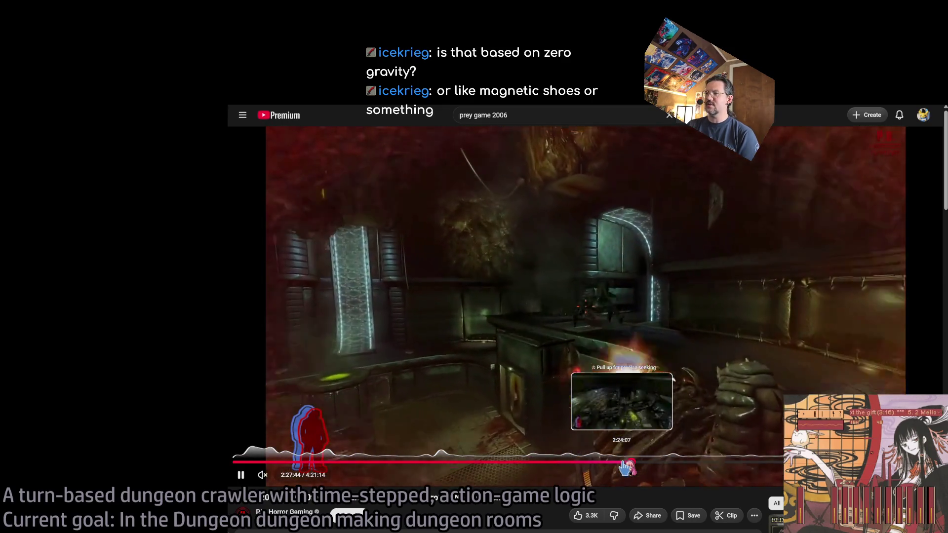
left_click(625, 466)
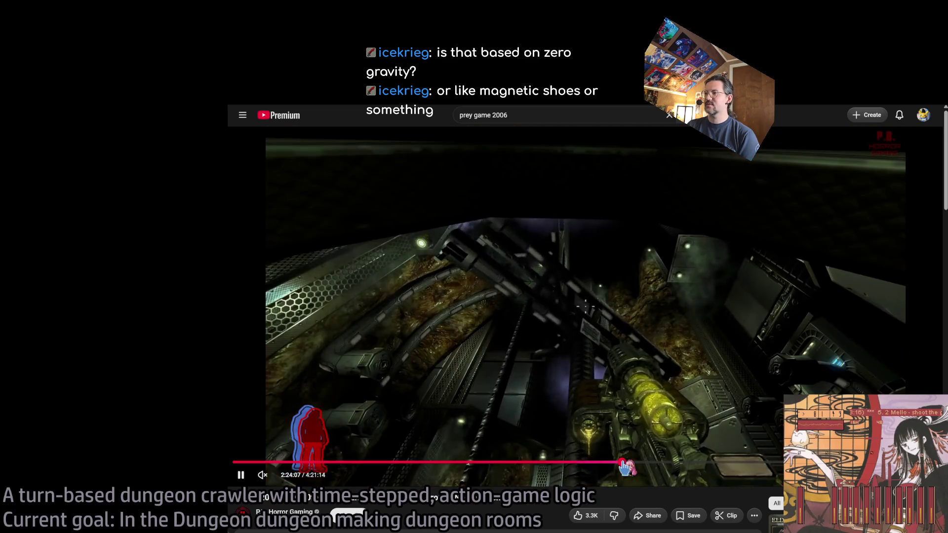
left_click_drag(616, 466, 620, 466)
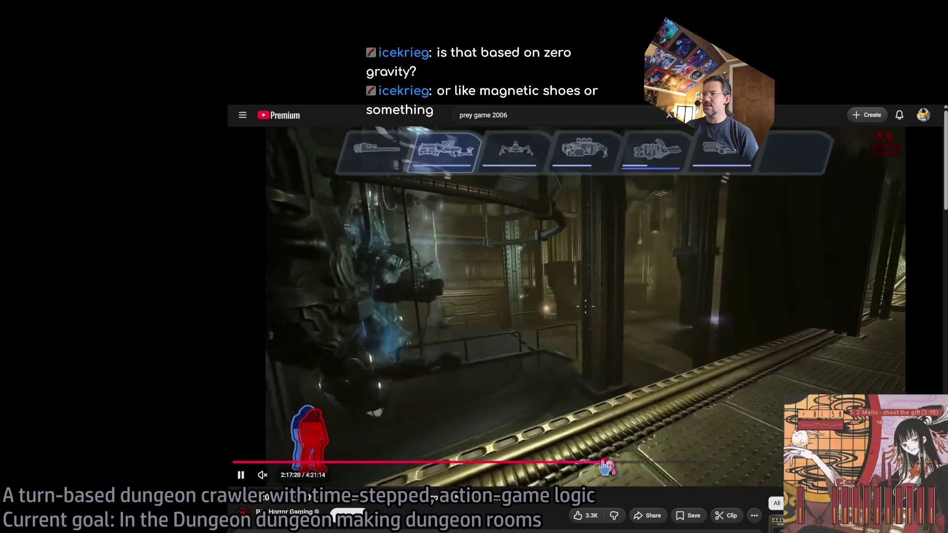
left_click_drag(605, 467, 539, 465)
left_click(554, 467)
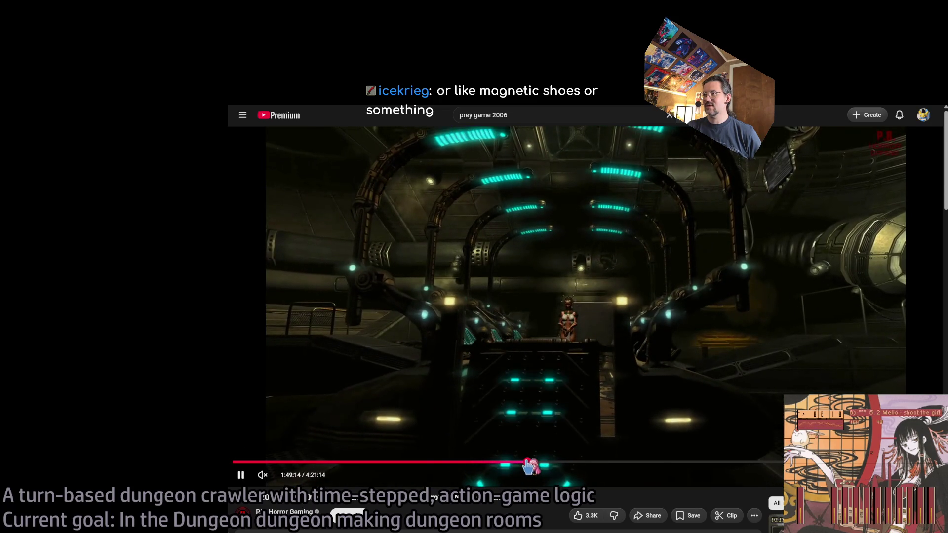
left_click(517, 466)
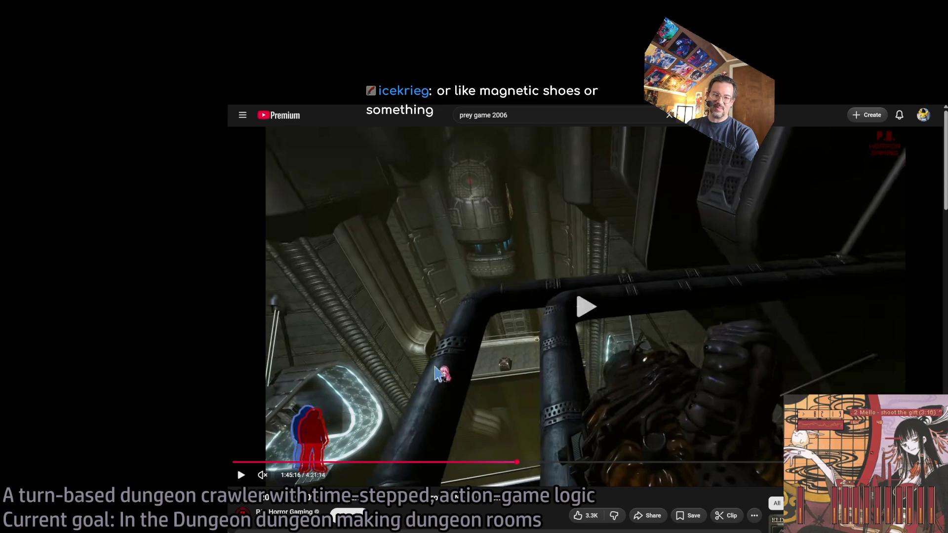
Resume the Prey video and skip it forward five seconds.
left_click(437, 374)
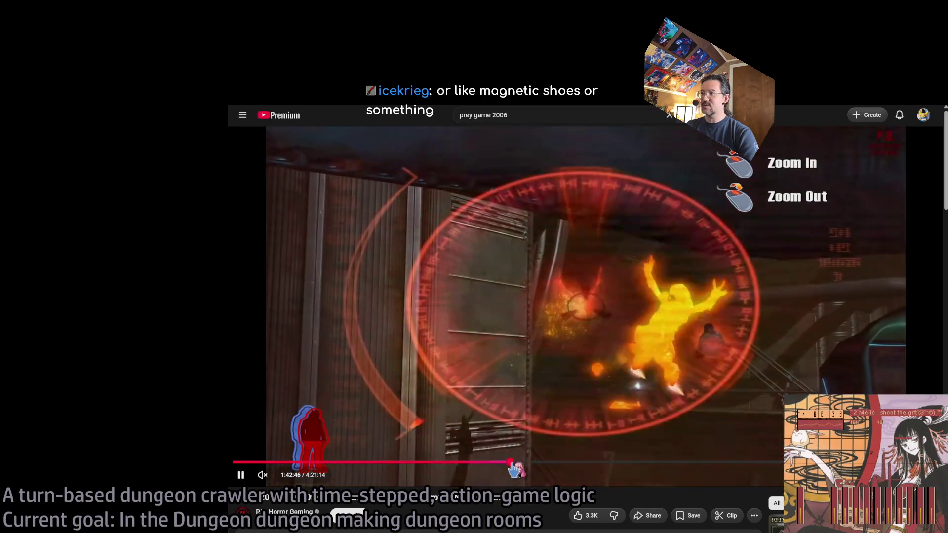
key("Right")
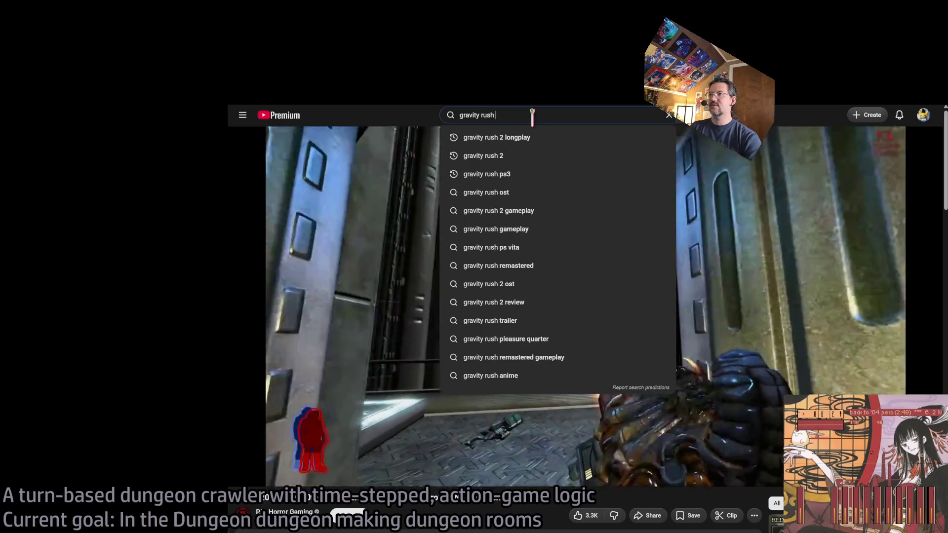
Run the 'gravity rush 2 longplay' search and open the Gravity Rush 2 Full Game video.
key("alt+Left")
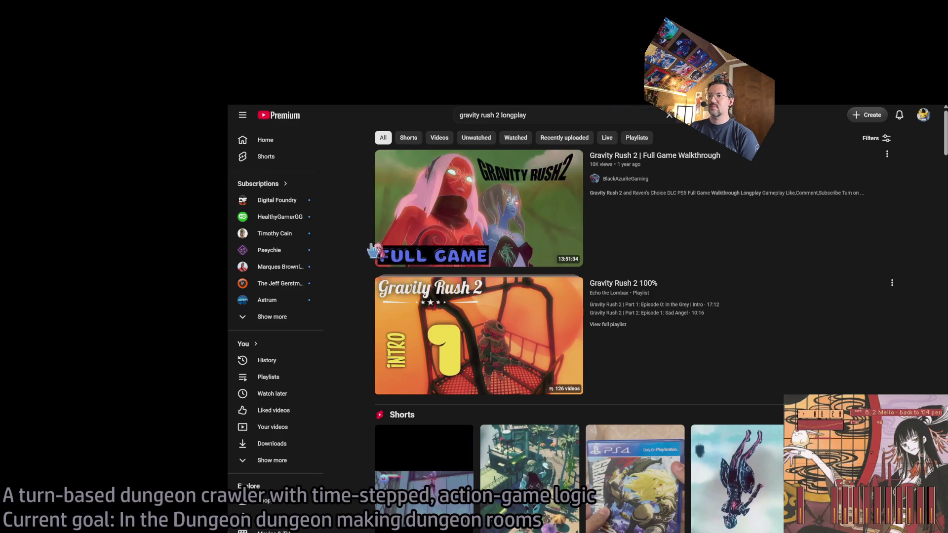
scroll(356, 390, "down", 9)
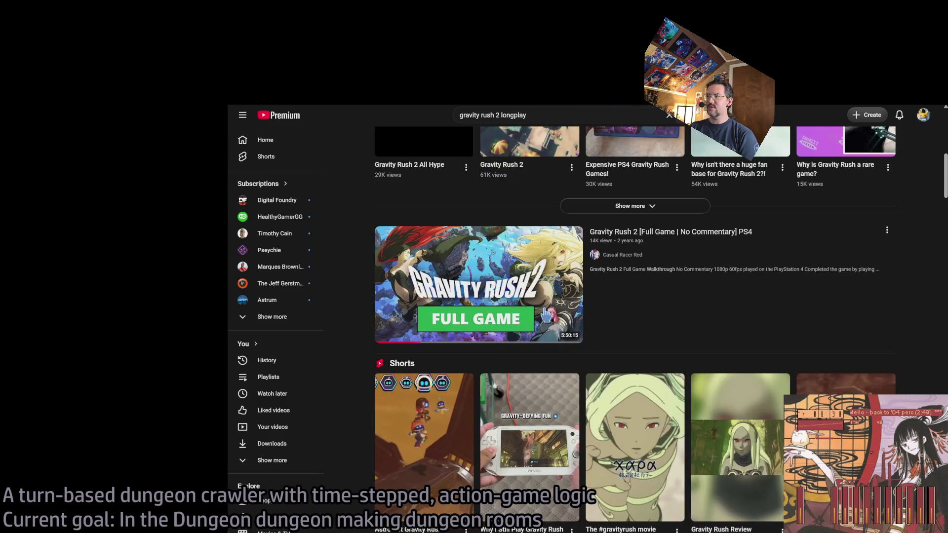
left_click(400, 325)
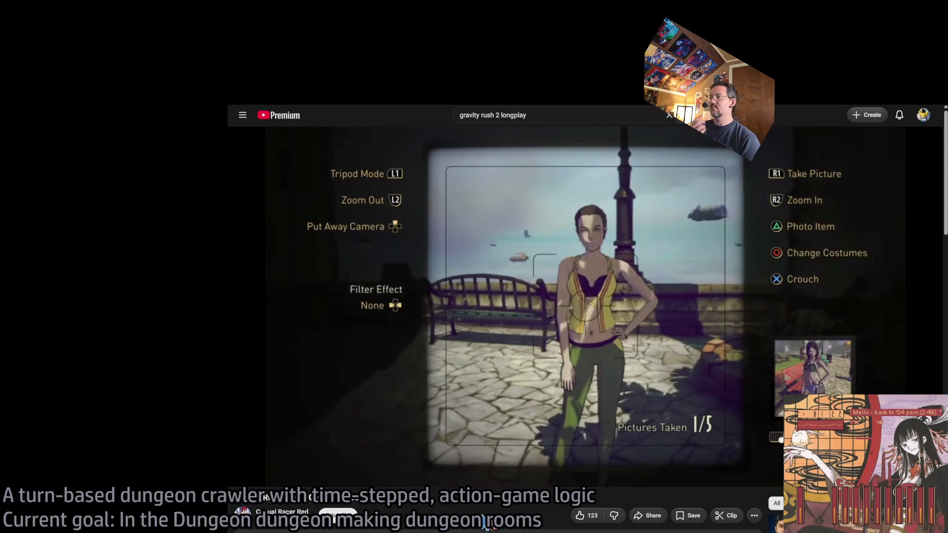
Skip the Gravity Rush 2 video ahead thirty seconds.
key("l")
key("l")
key("l")
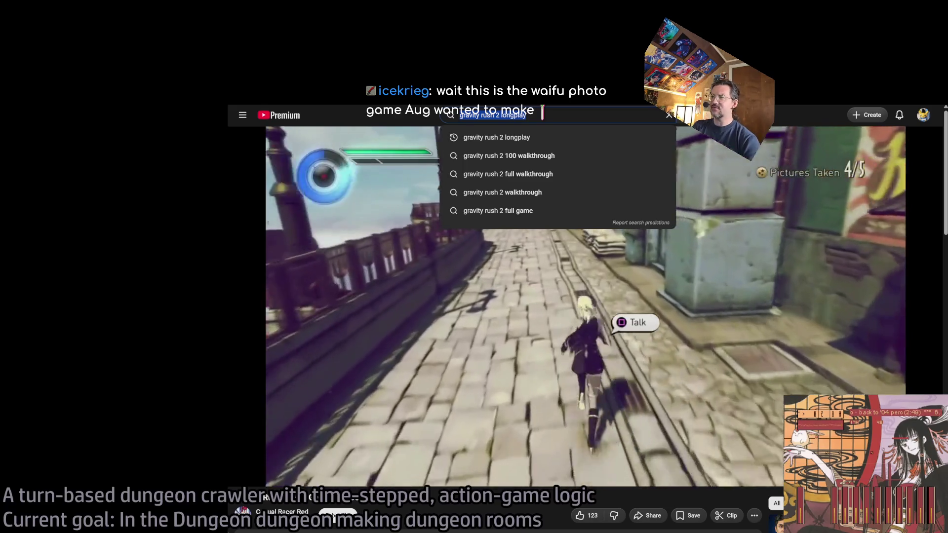
Search 'ghost in the shell ps1 longplay', open the PSX Longplay result, and seek to about 1:06:43.
type("ghost in the shel")
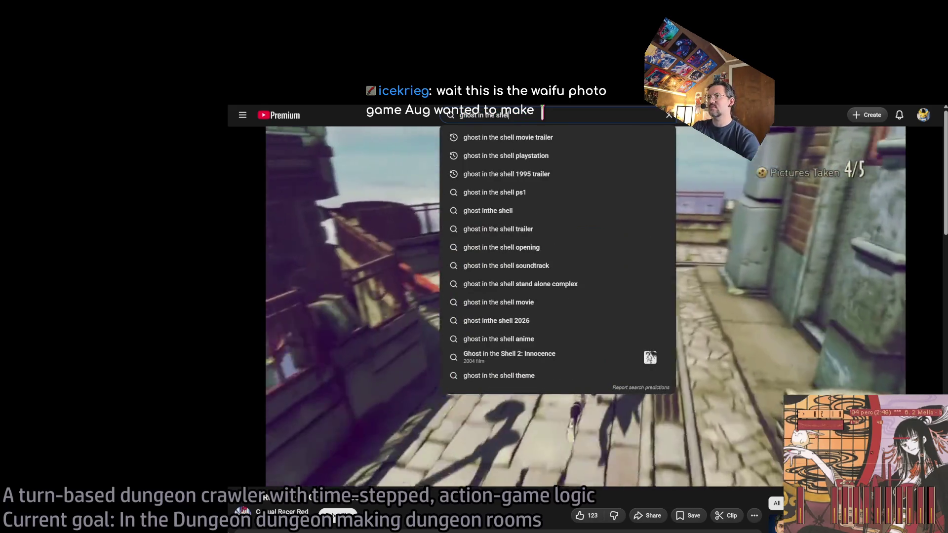
type("l ps1 longplay")
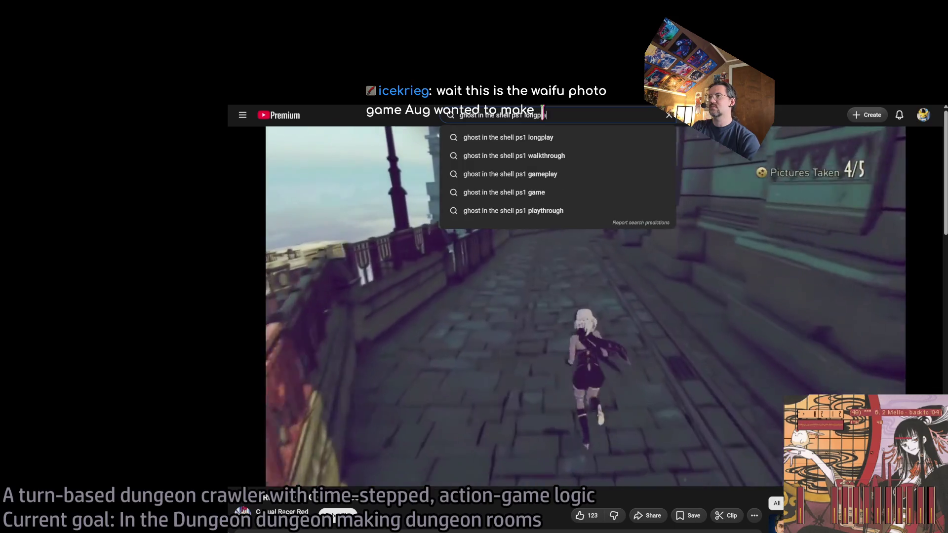
key("Return")
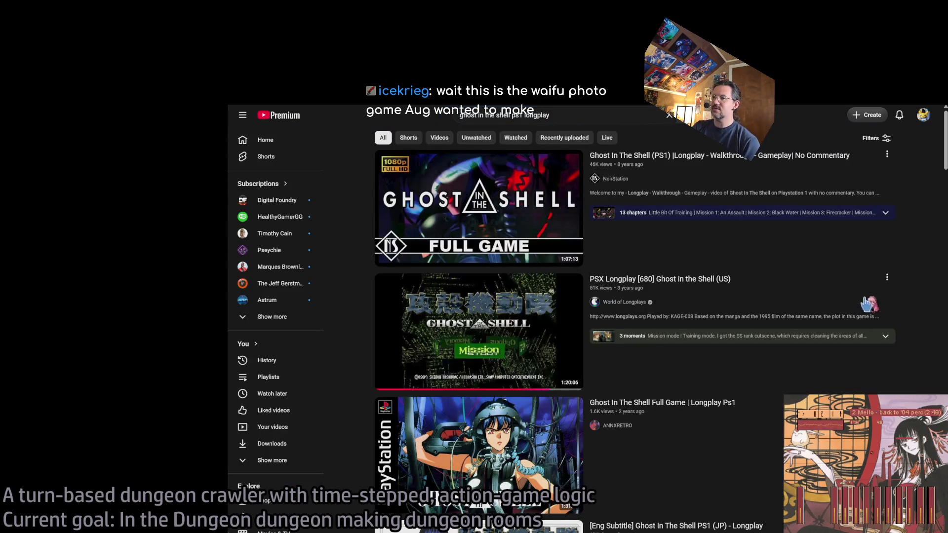
left_click(735, 284)
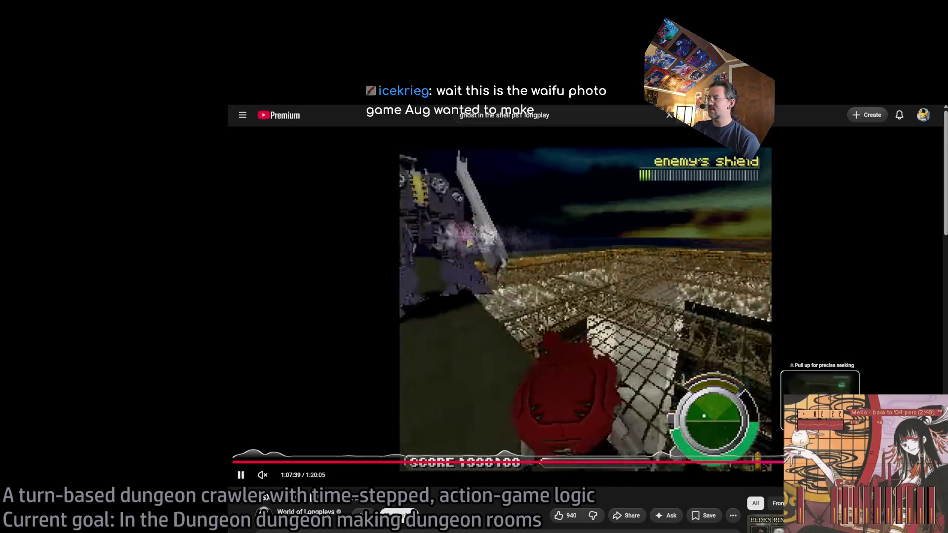
left_click_drag(819, 461, 816, 462)
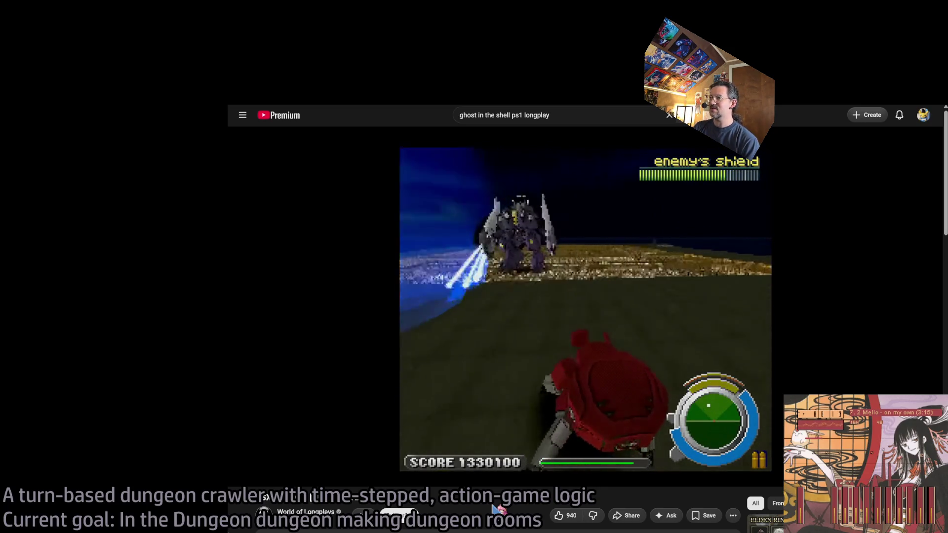
mouse_move(489, 477)
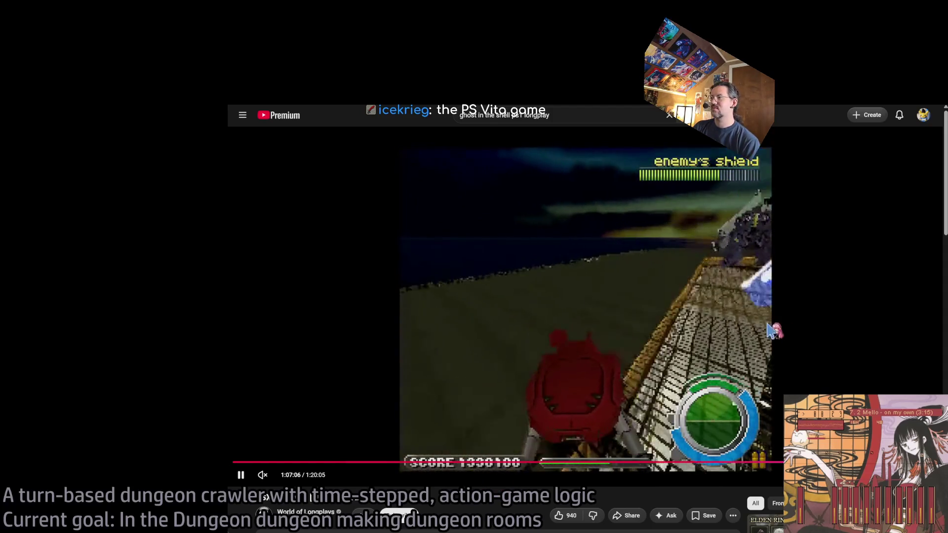
left_click(830, 461)
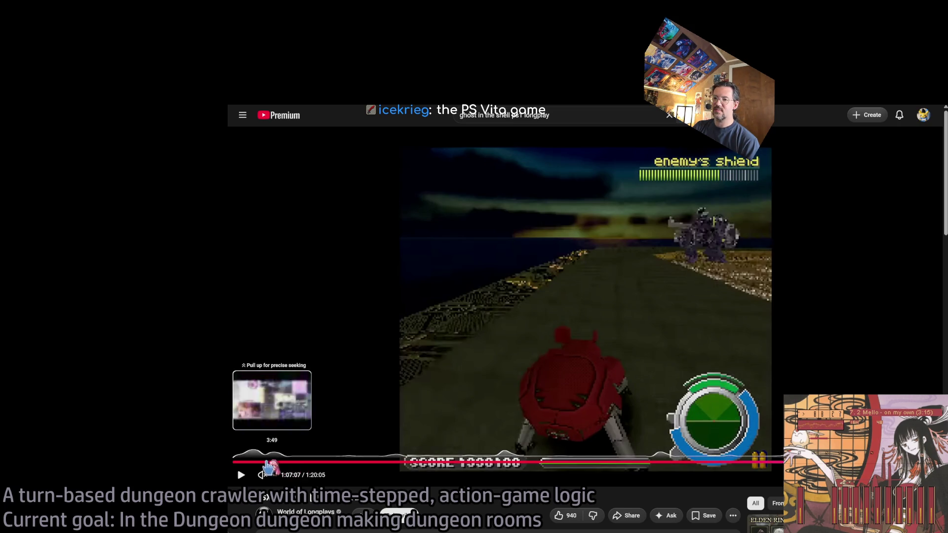
left_click(271, 462)
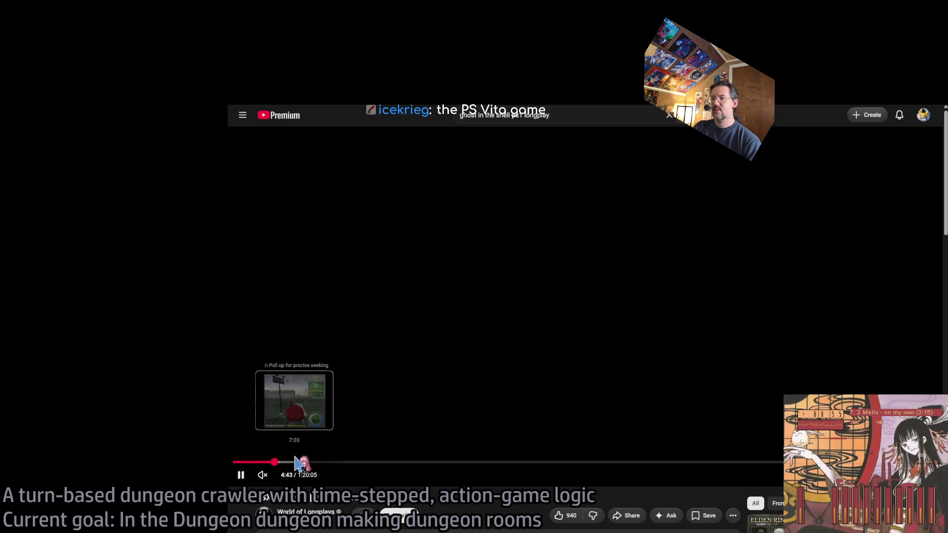
left_click(295, 462)
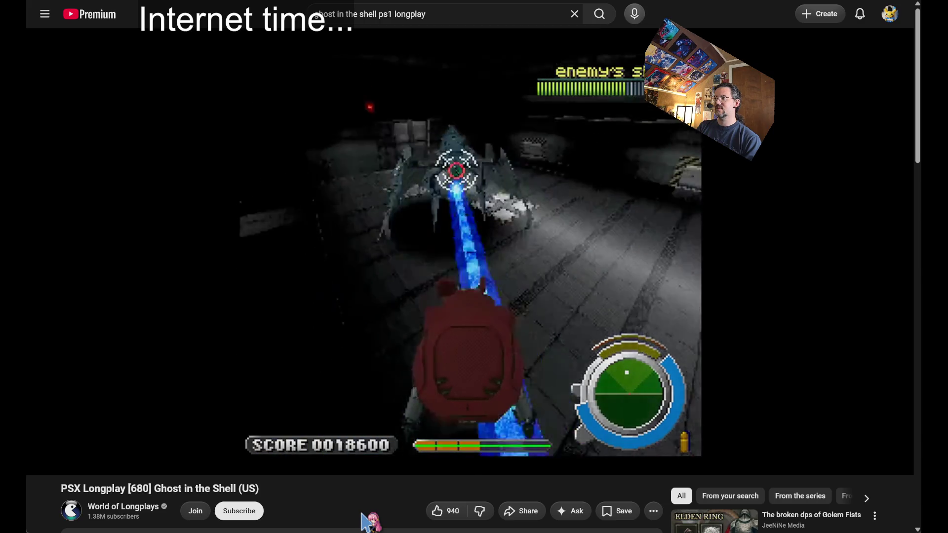
mouse_move(323, 243)
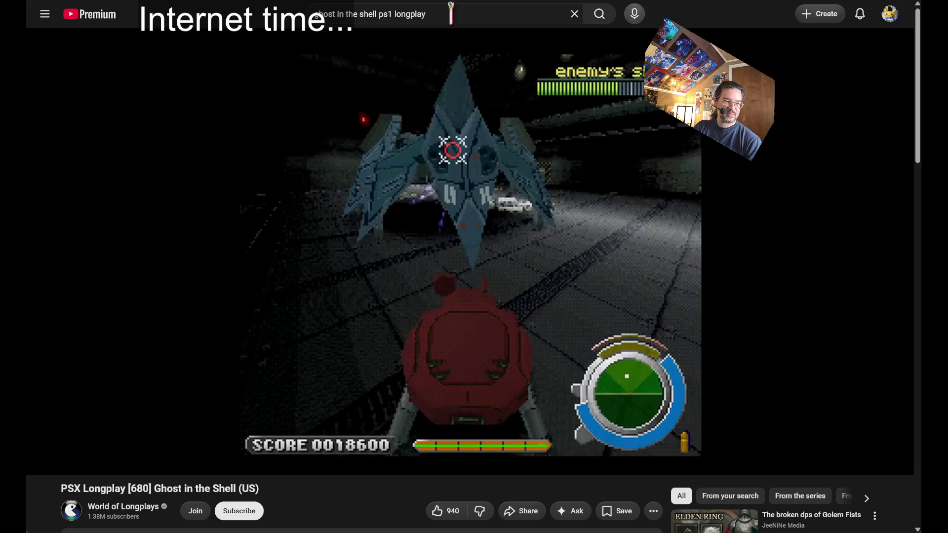
Replace the query with 'honkai star rail penacony longplay' and open the Full Penacony Trailblaze Quest video.
left_click(476, 14)
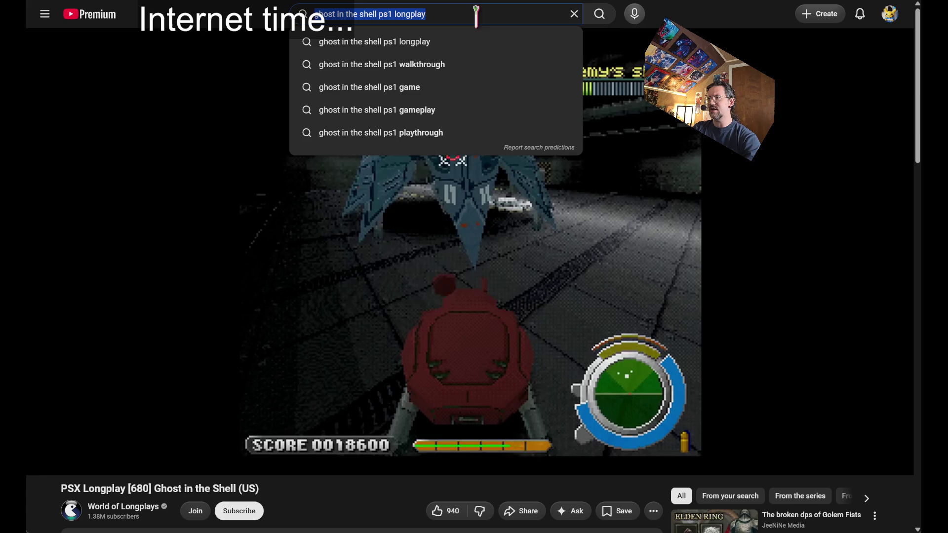
key("BackSpace")
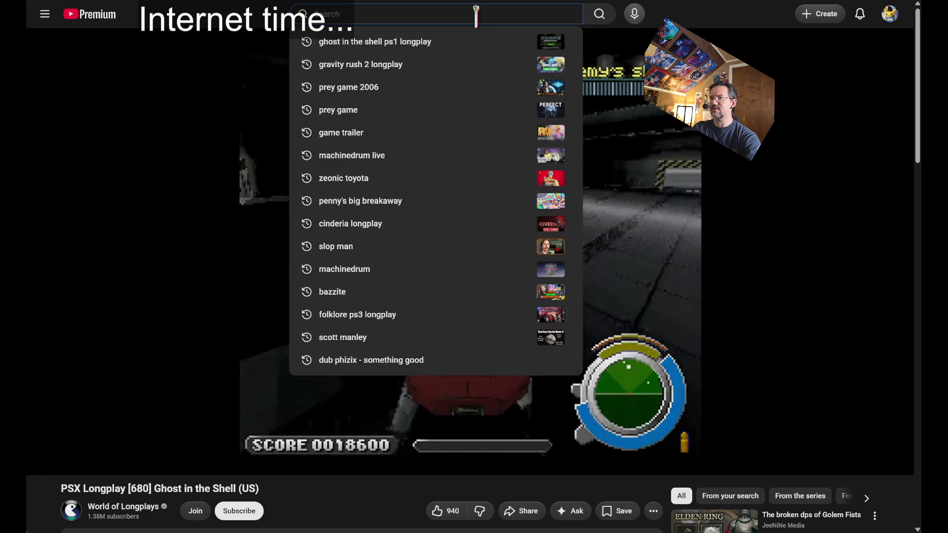
type("honkai star rail pen")
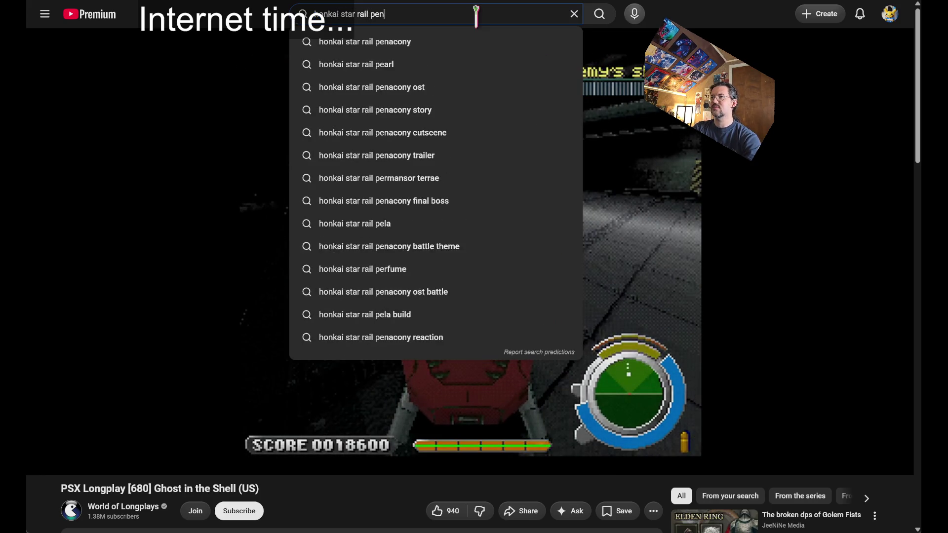
type("acony longplay")
key("Return")
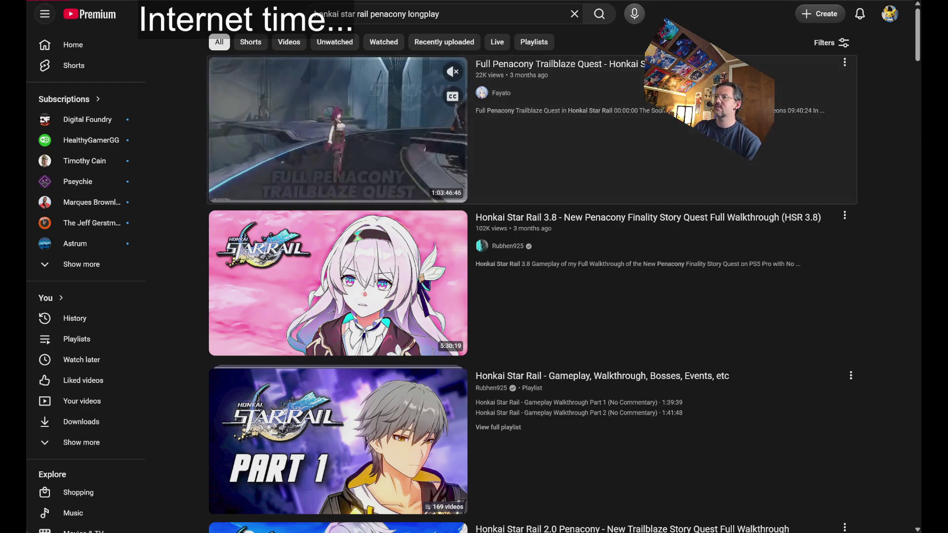
left_click(741, 158)
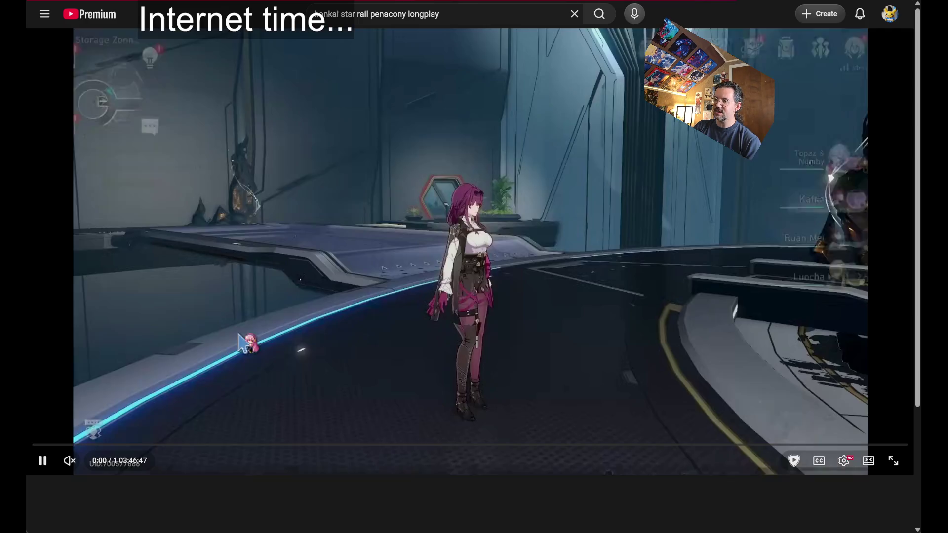
Pause the Penacony video, scrub to 11:11:26, then back to 6:28:53.
left_click(212, 368)
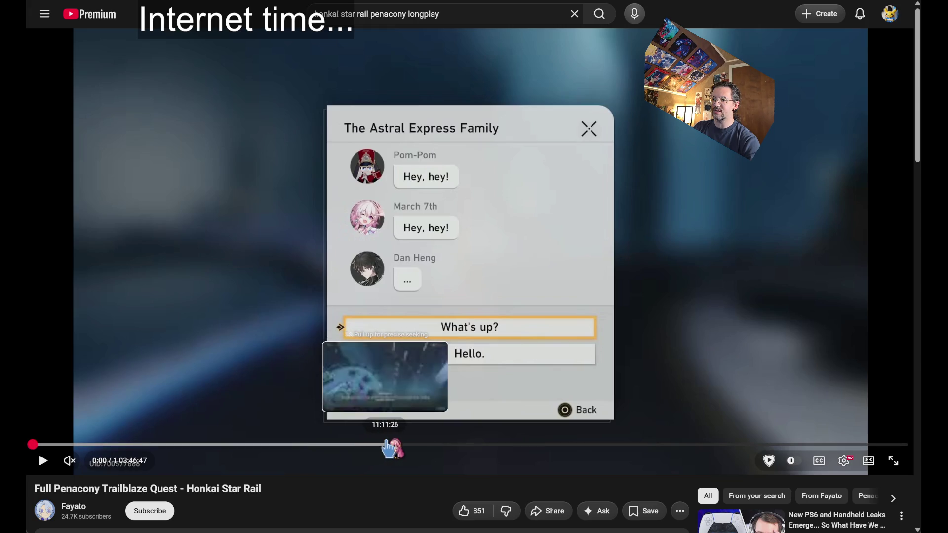
left_click(389, 449)
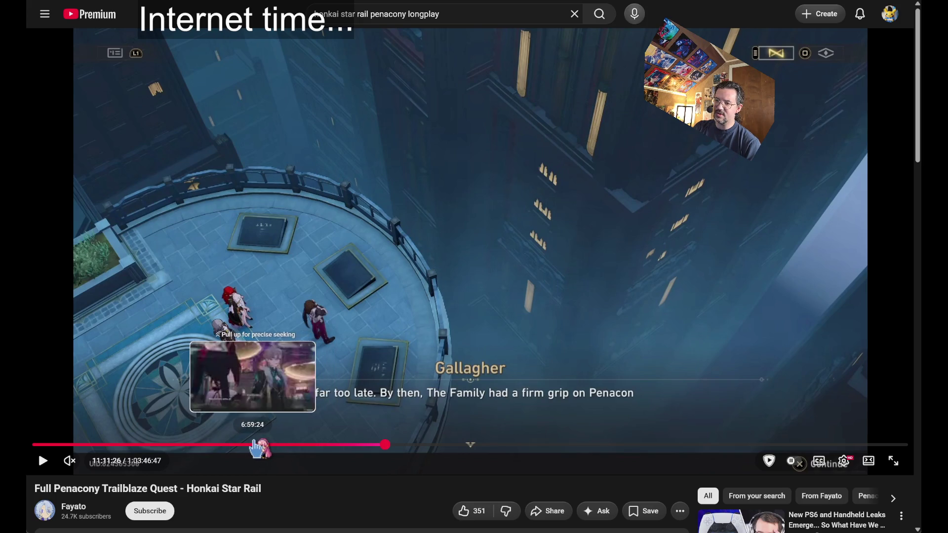
left_click(243, 447)
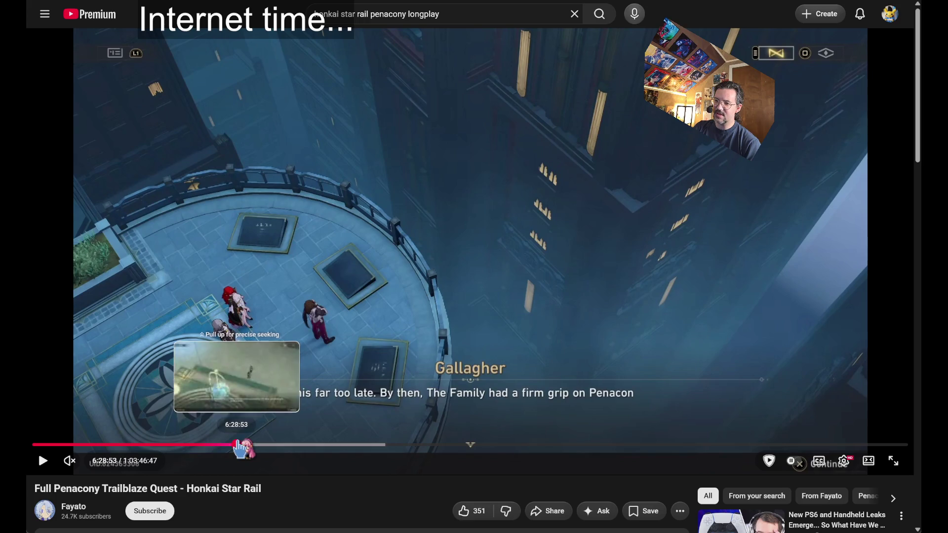
Return to the Penacony longplay search results and scroll down to the playlist result.
key("alt+Left")
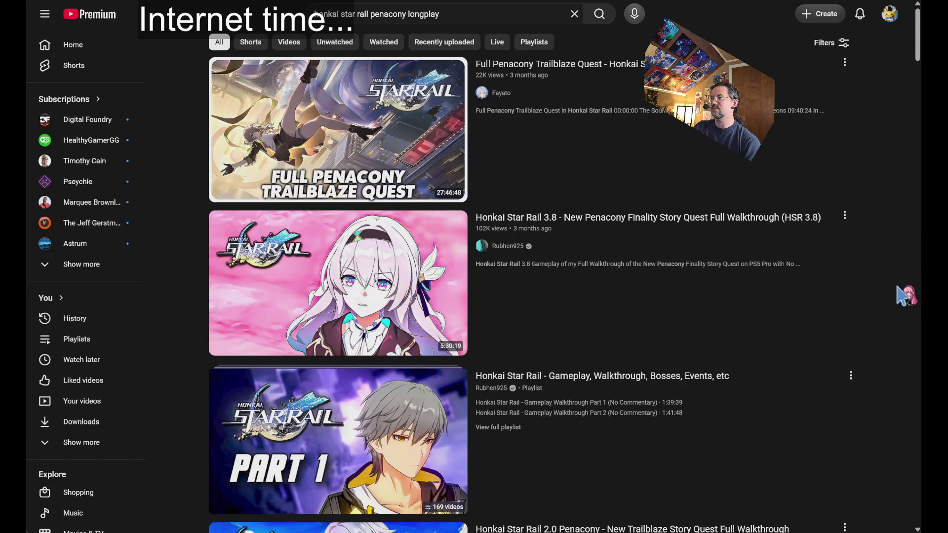
scroll(899, 288, "down", 2)
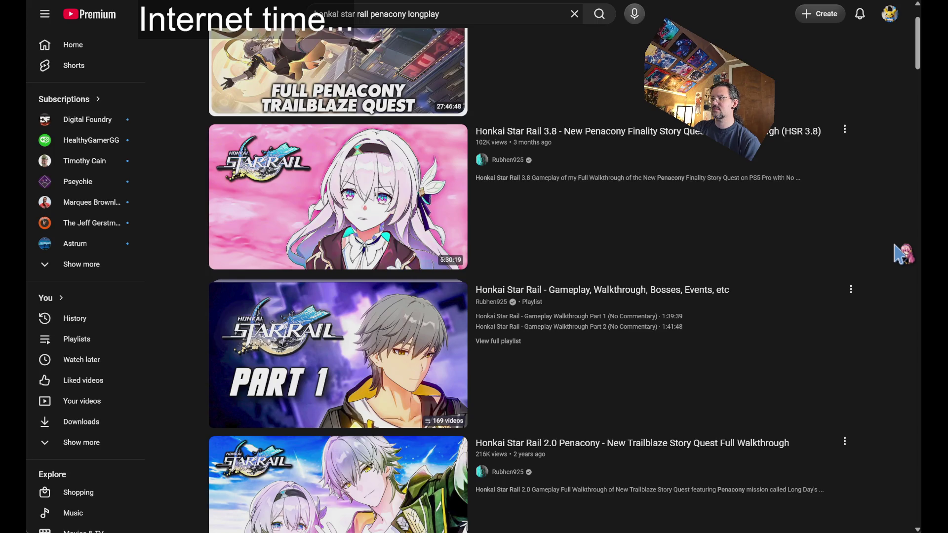
mouse_move(754, 343)
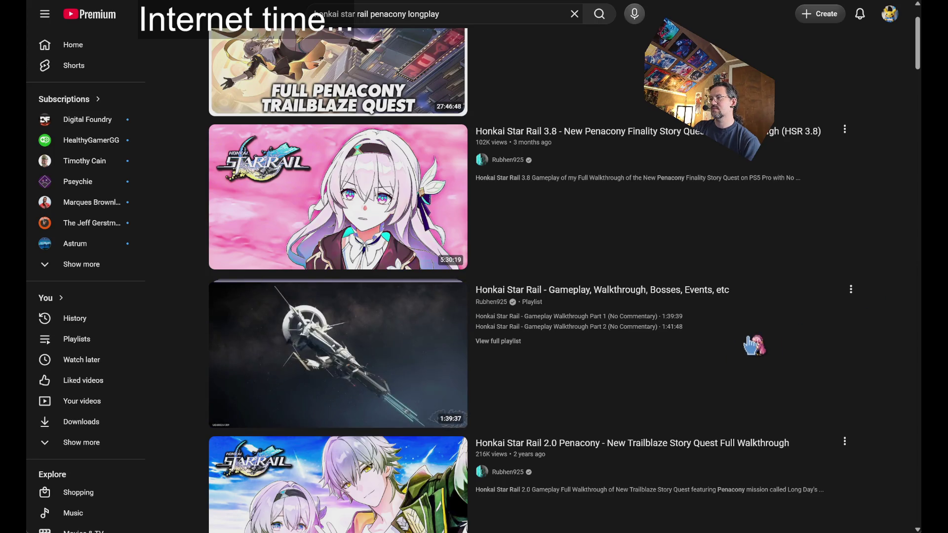
Open the Penacony walkthrough playlist page and find the 2.1 Penacony Full Walkthrough entry.
left_click(754, 345)
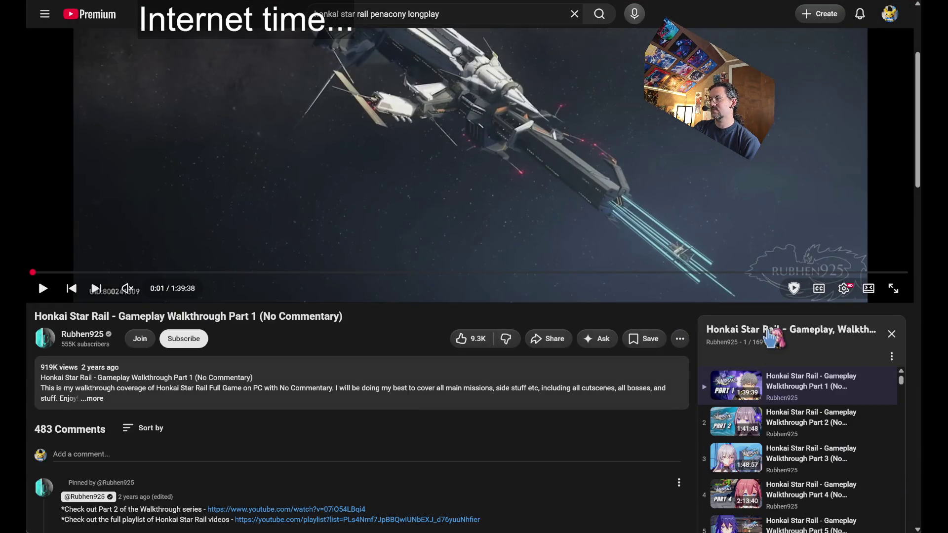
left_click(745, 329)
scroll(613, 317, "down", 15)
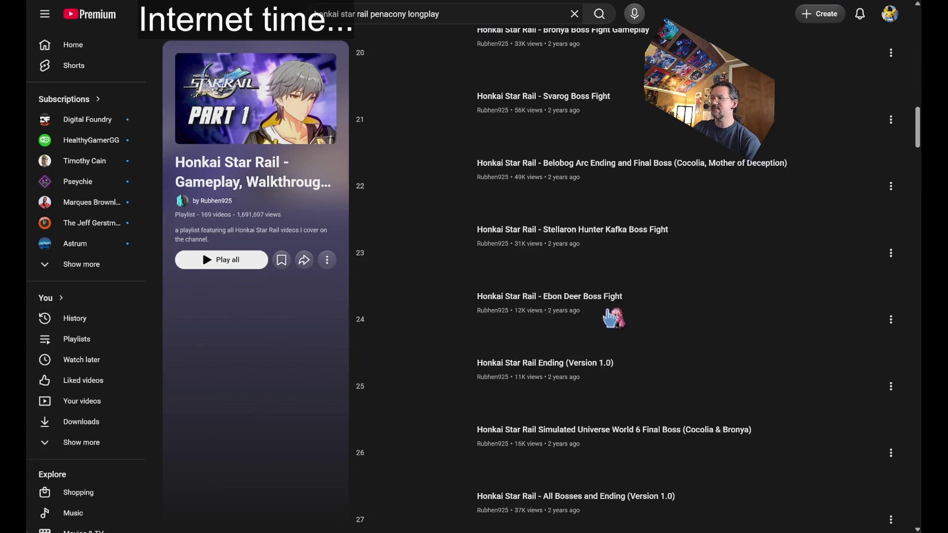
left_click_drag(918, 128, 917, 402)
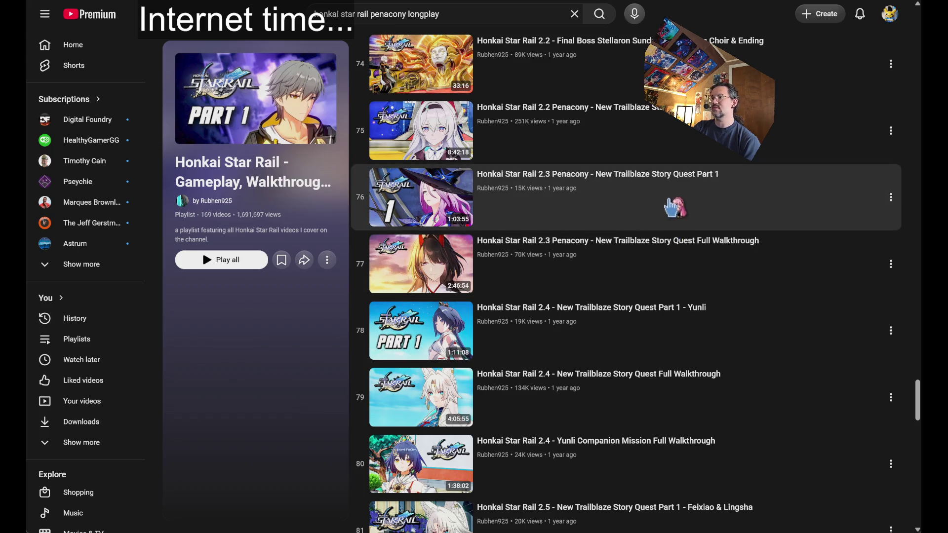
scroll(668, 207, "up", 10)
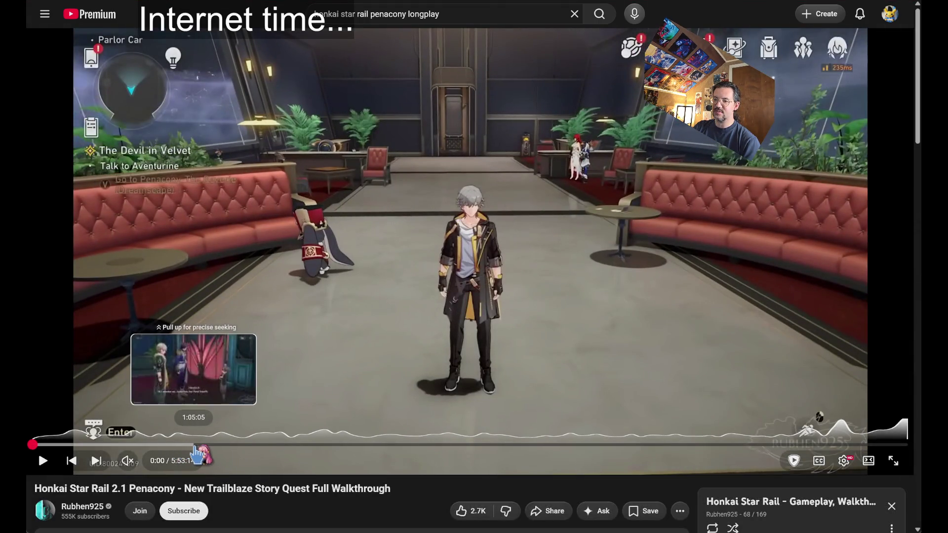
Seek the 2.1 walkthrough through 1:18:39 and 1:29:43, then play it from 1:23:02.
left_click(227, 444)
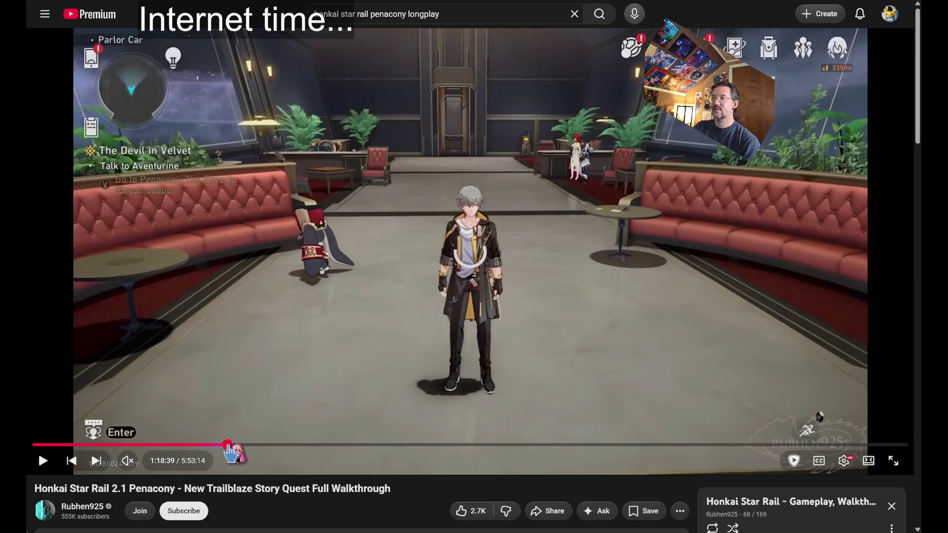
key("space")
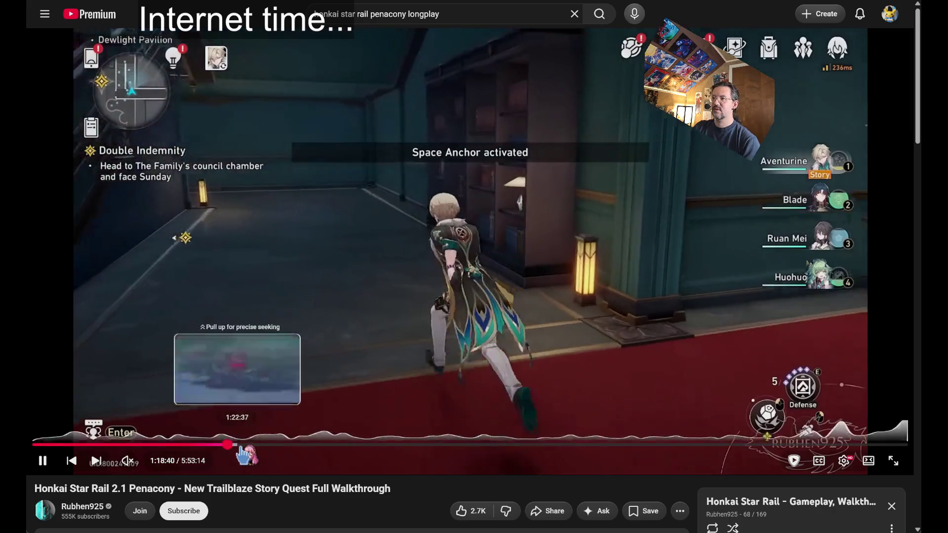
key("space")
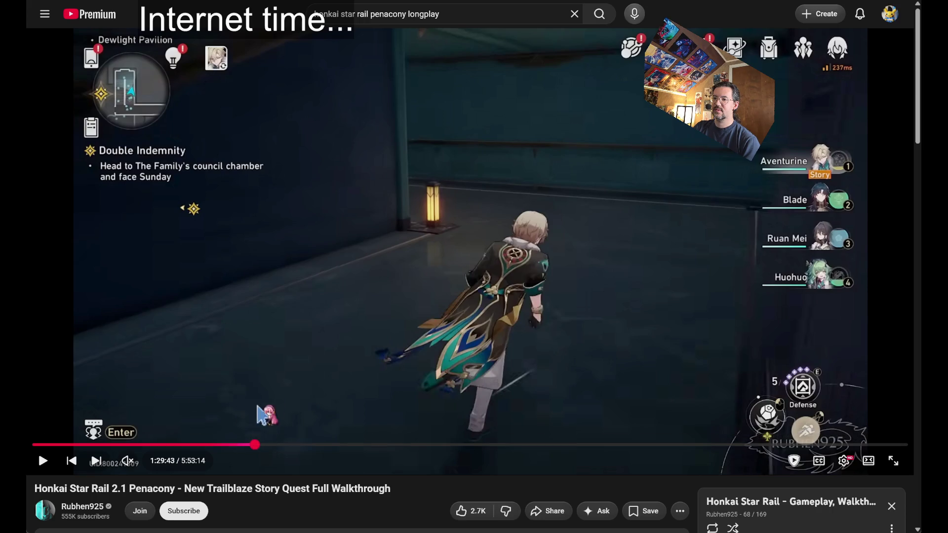
left_click(255, 445)
key("space")
key("space")
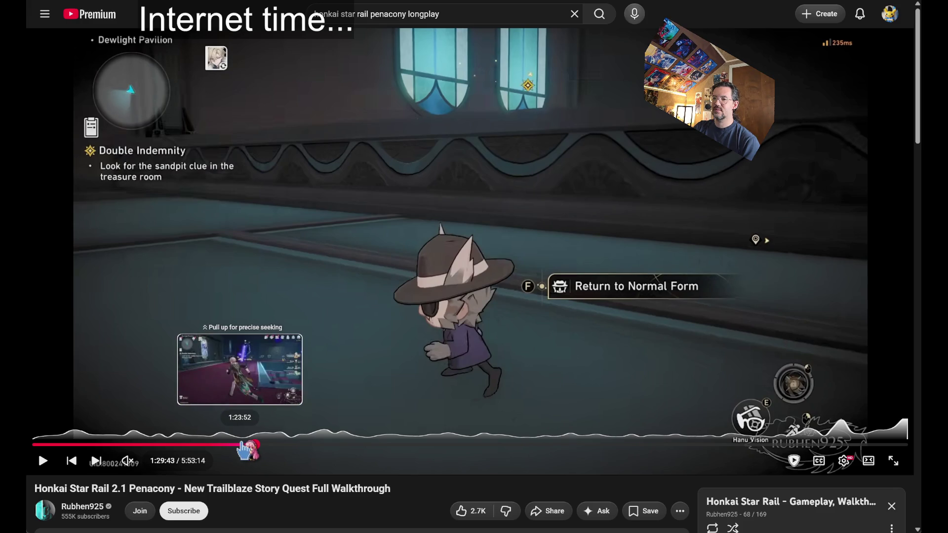
left_click(240, 445)
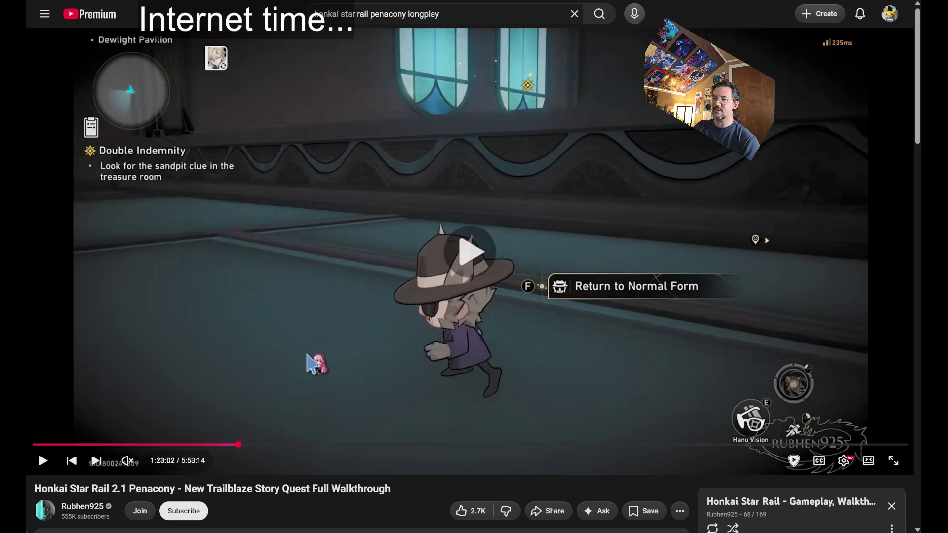
key("space")
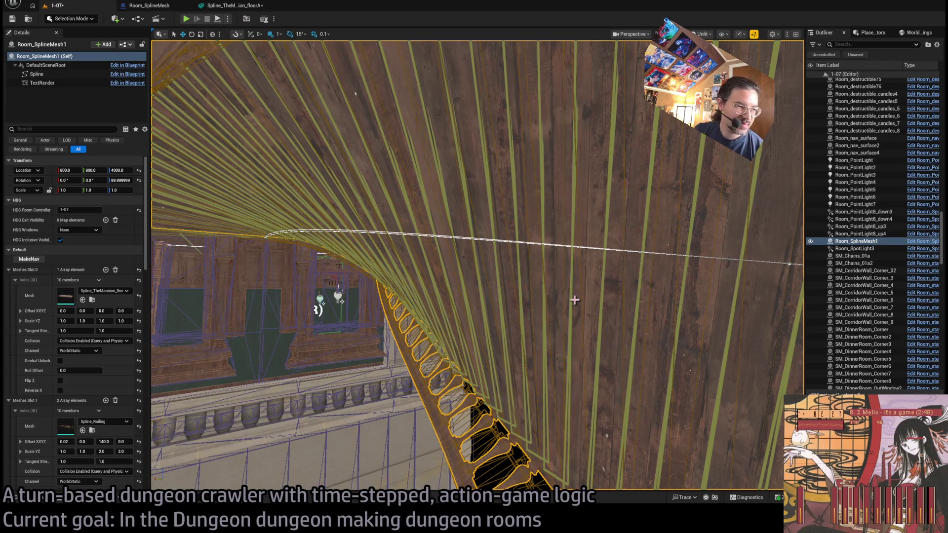
mouse_move(480, 311)
left_mouse_down()
mouse_move(478, 355)
mouse_move(477, 311)
mouse_move(455, 303)
left_mouse_up()
left_click(552, 238)
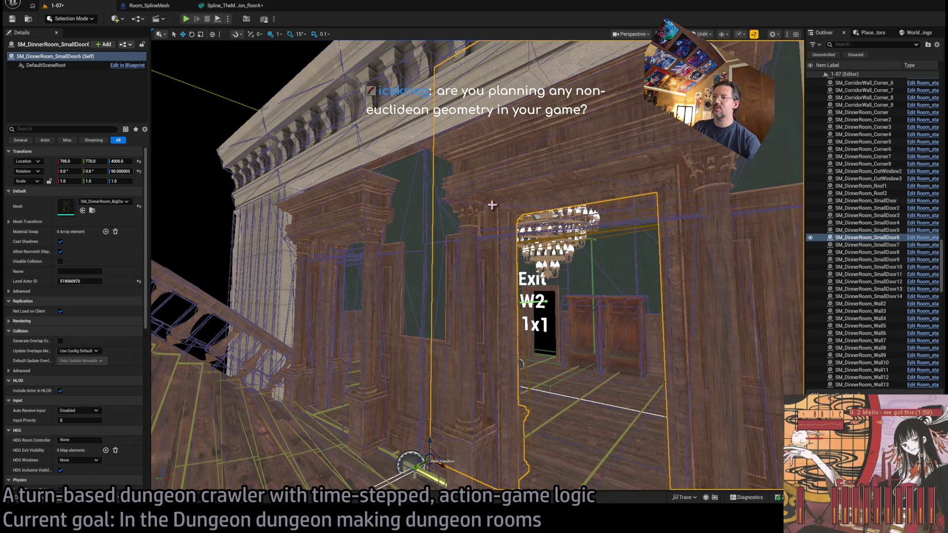
scroll(579, 273, "up", 10)
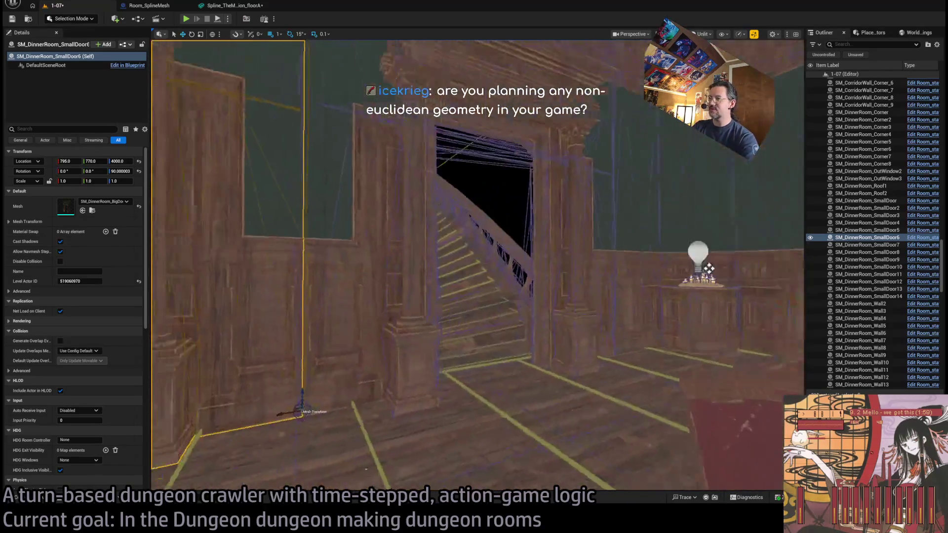
scroll(600, 272, "up", 5)
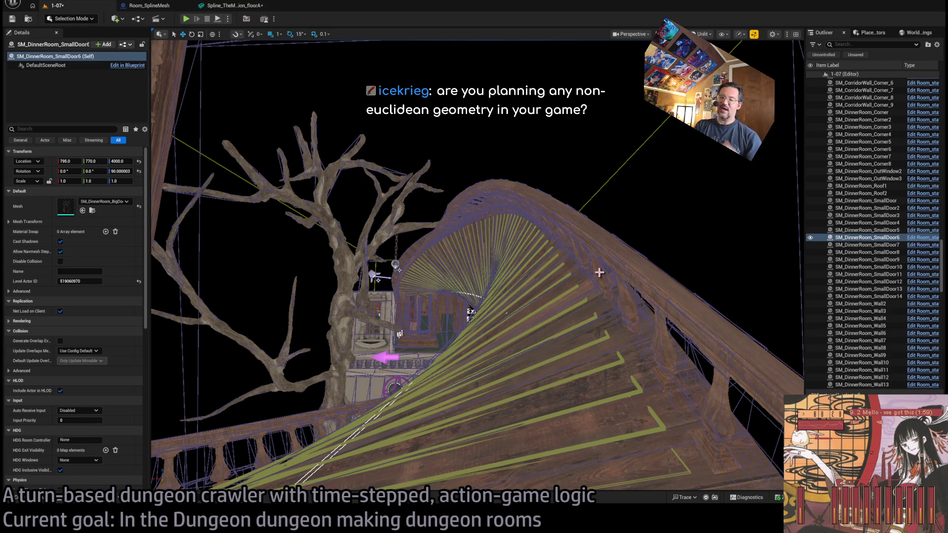
scroll(523, 291, "up", 10)
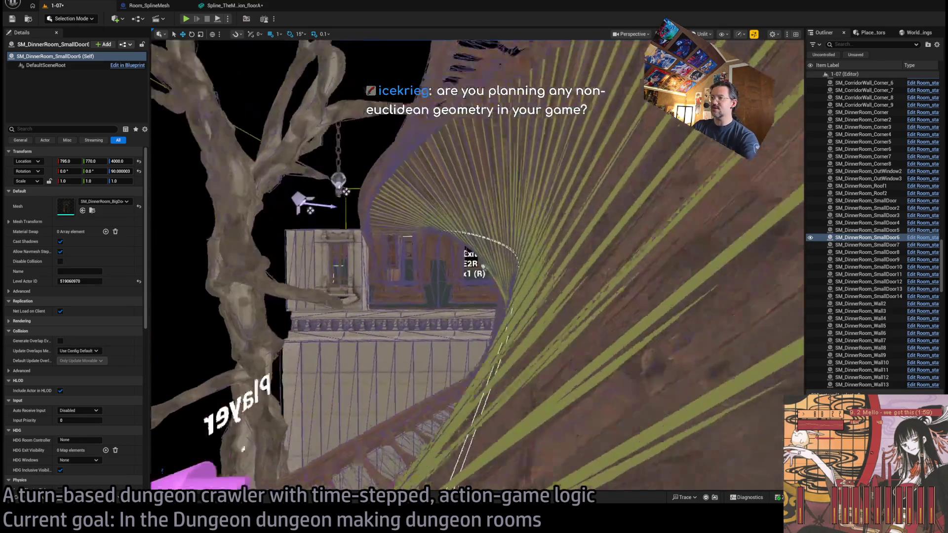
scroll(481, 267, "up", 10)
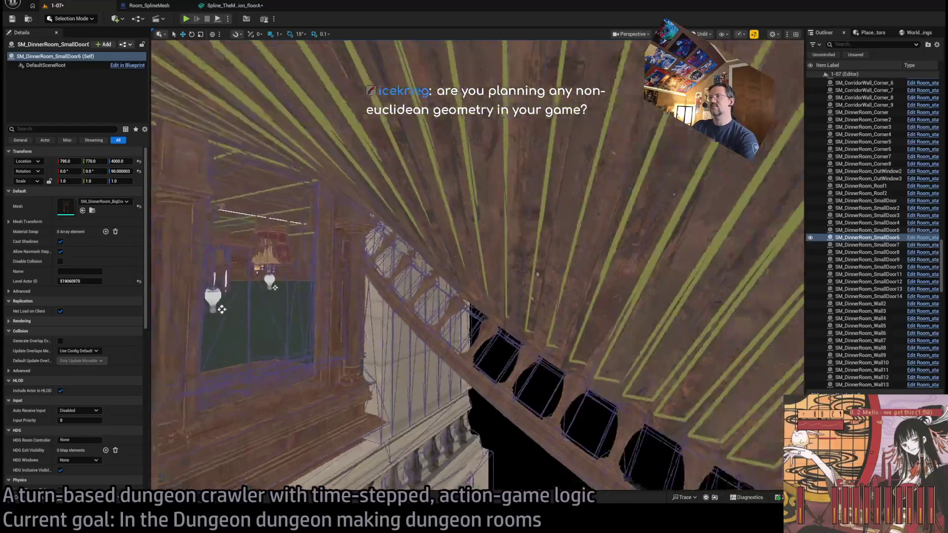
scroll(478, 265, "up", 10)
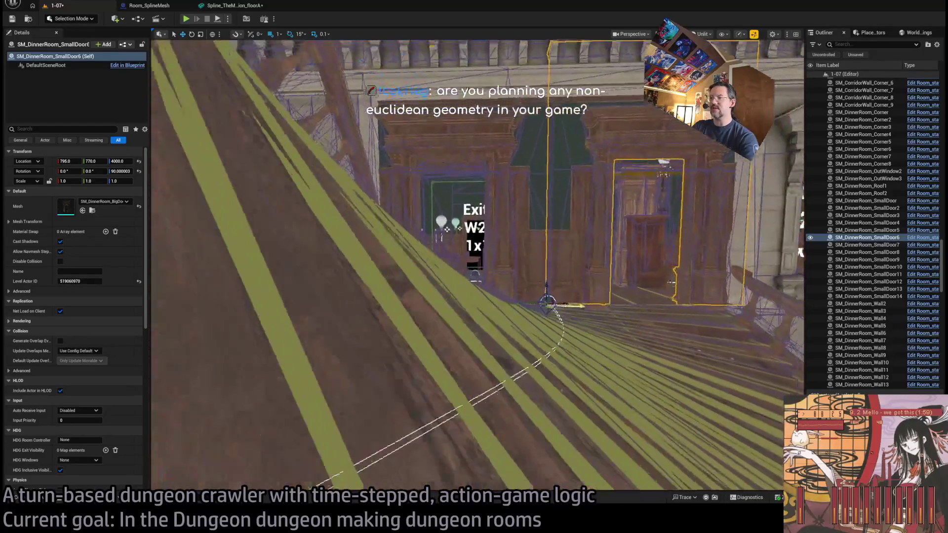
scroll(477, 265, "up", 10)
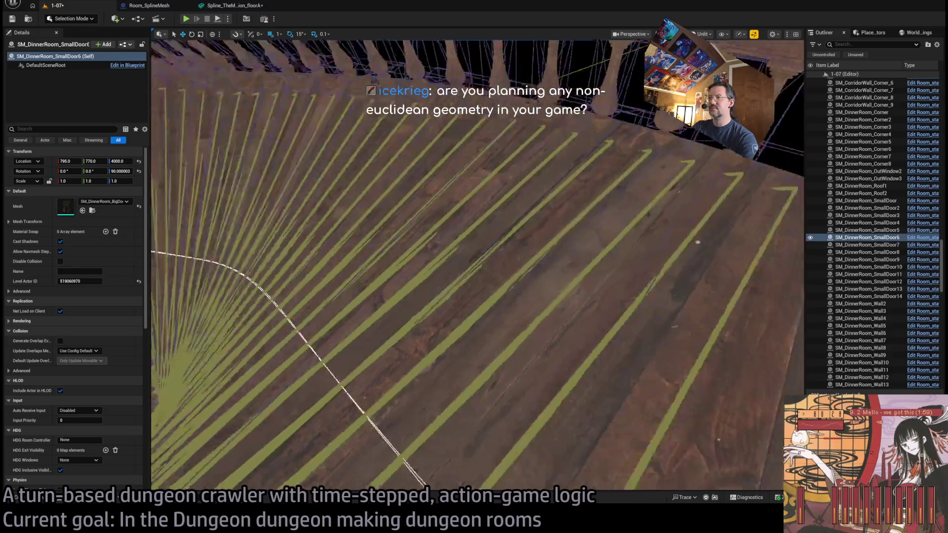
scroll(477, 265, "up", 10)
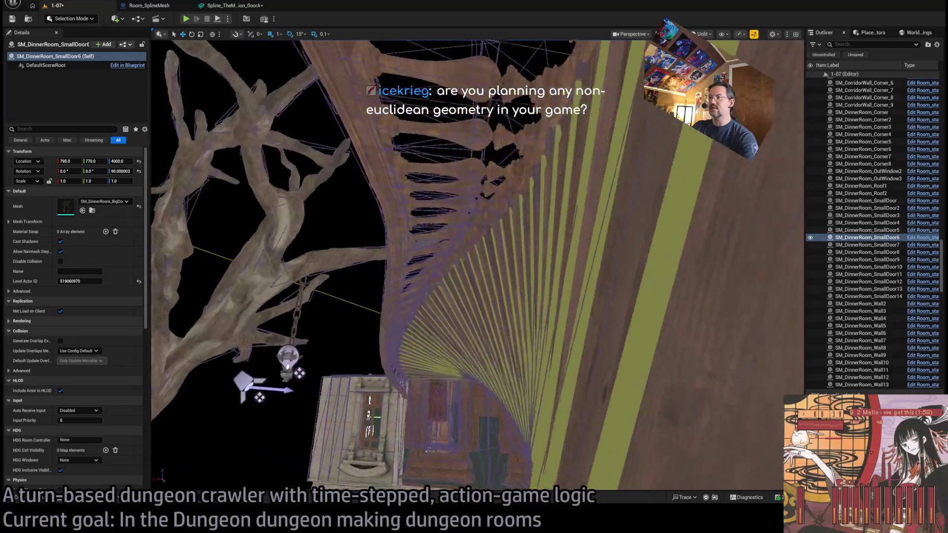
scroll(522, 296, "up", 10)
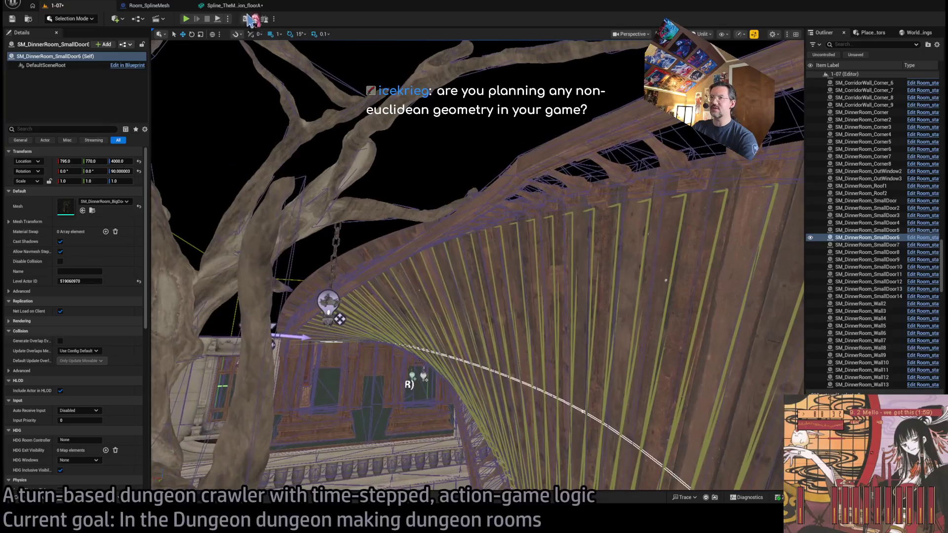
left_click(242, 6)
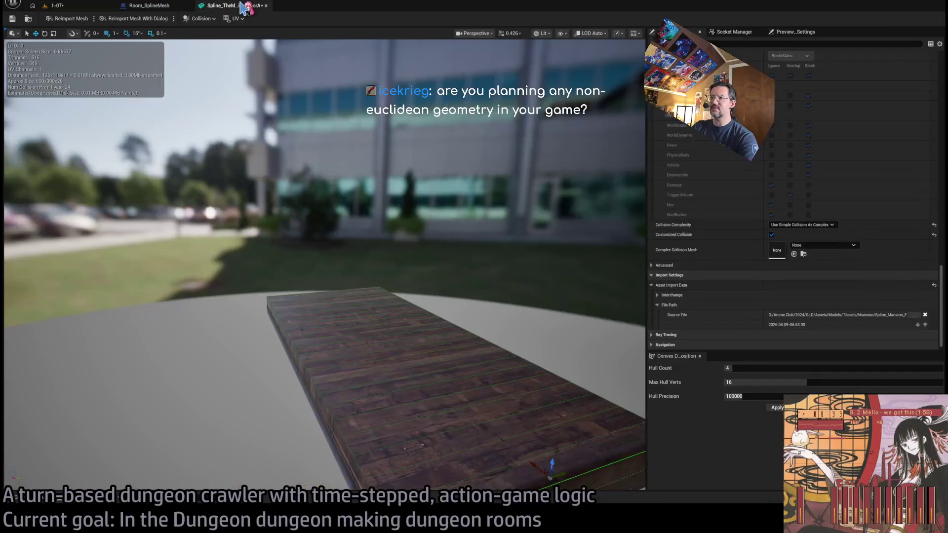
left_click(89, 7)
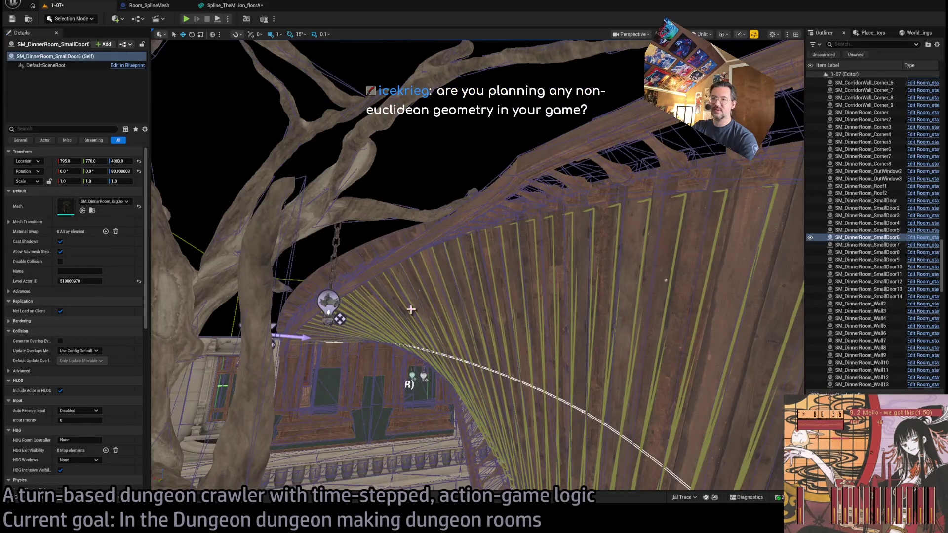
scroll(194, 248, "up", 5)
scroll(478, 265, "up", 5)
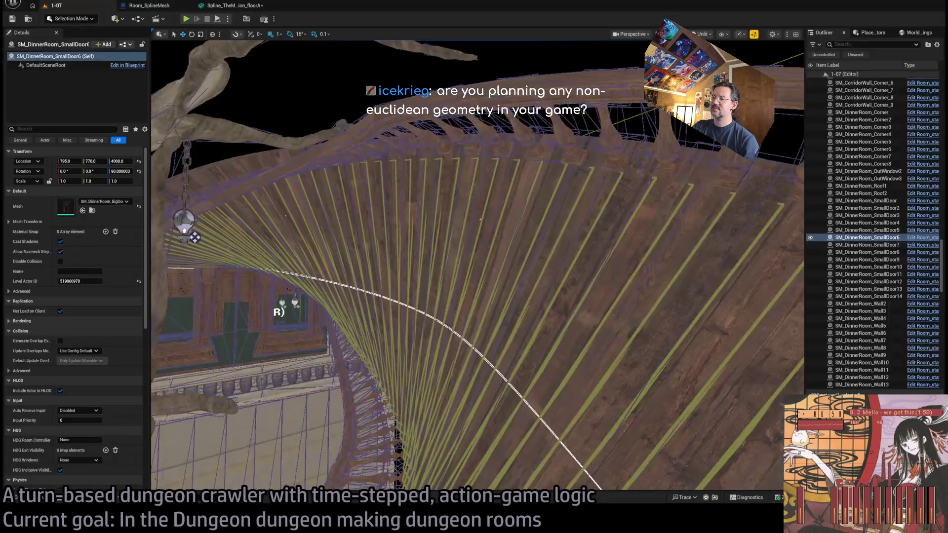
mouse_move(441, 415)
left_mouse_down()
mouse_move(414, 385)
mouse_move(396, 328)
mouse_move(443, 382)
left_mouse_up()
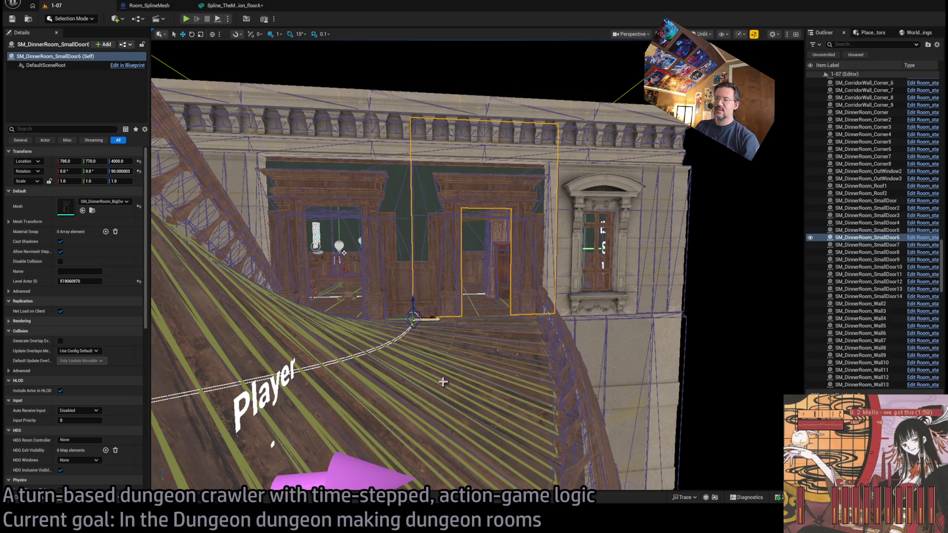
mouse_move(443, 382)
left_mouse_down()
mouse_move(405, 353)
mouse_move(376, 304)
mouse_move(447, 376)
left_mouse_up()
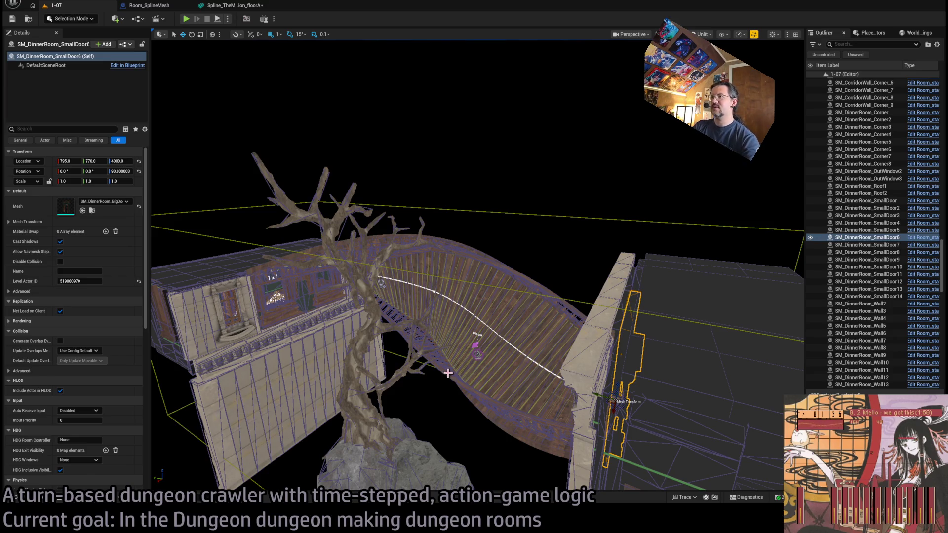
key("f")
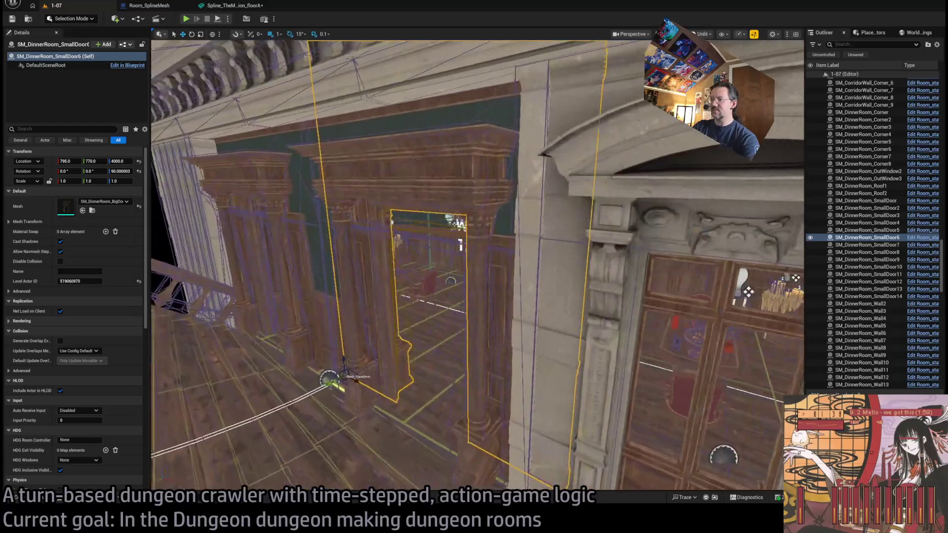
key("w")
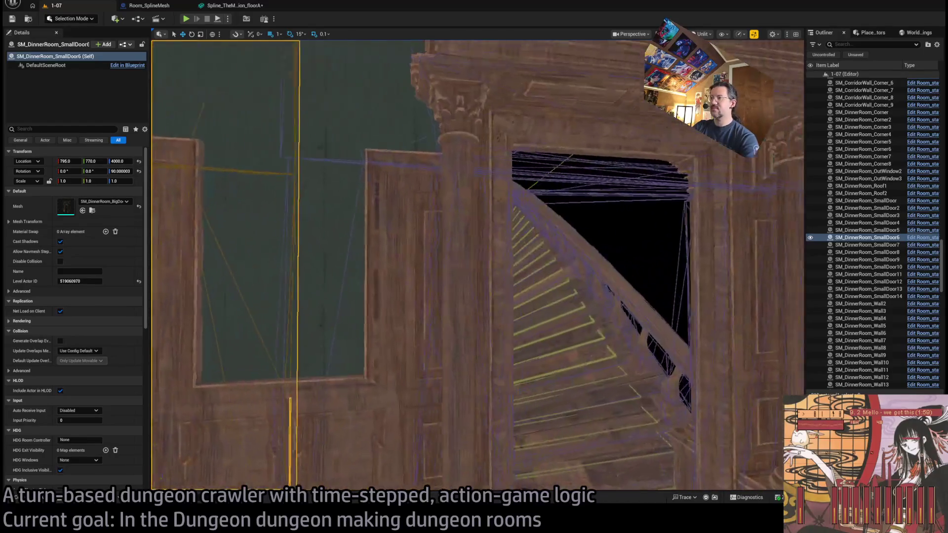
key("s")
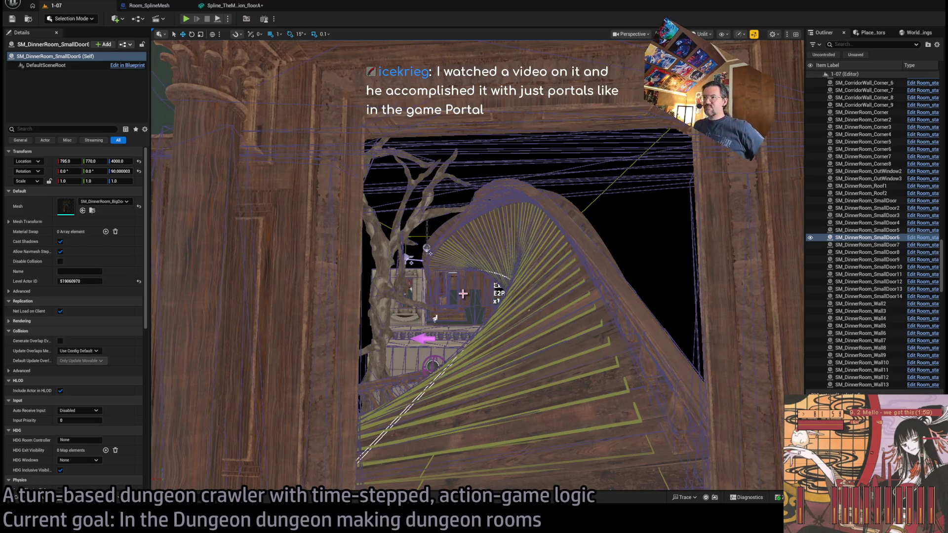
left_click_drag(463, 293, 442, 247)
key("f")
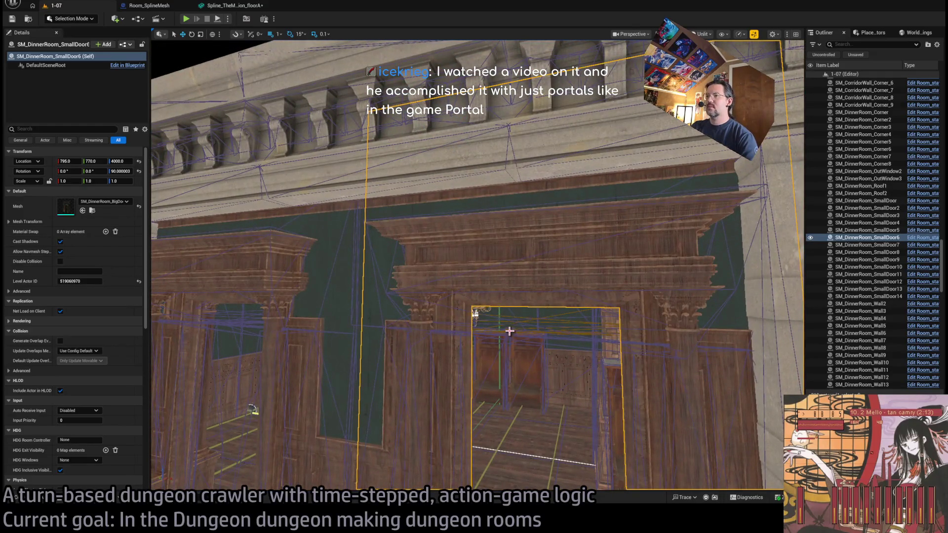
Select and frame SmallDoor8, then open its SM_DinnerRoom_BigDoor mesh in the static mesh editor.
left_click(495, 277)
key("f")
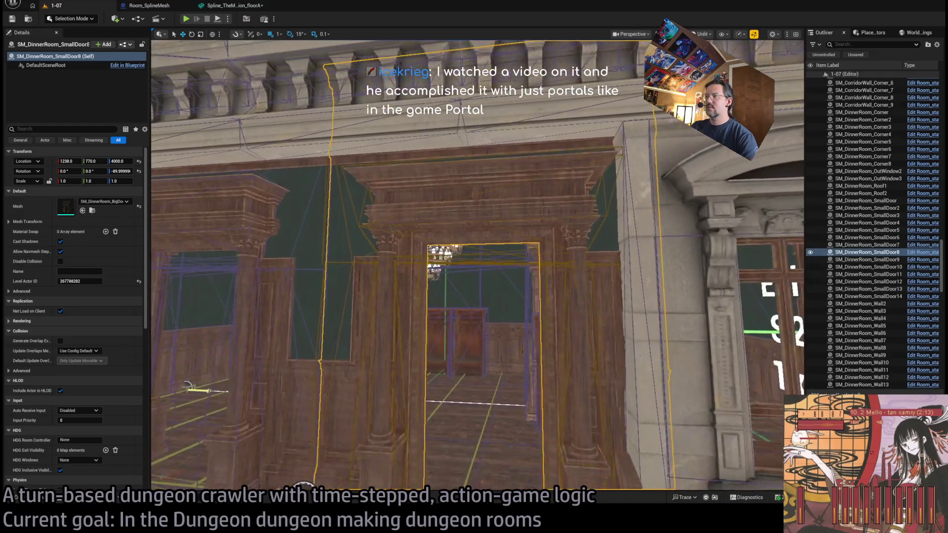
left_click(920, 253)
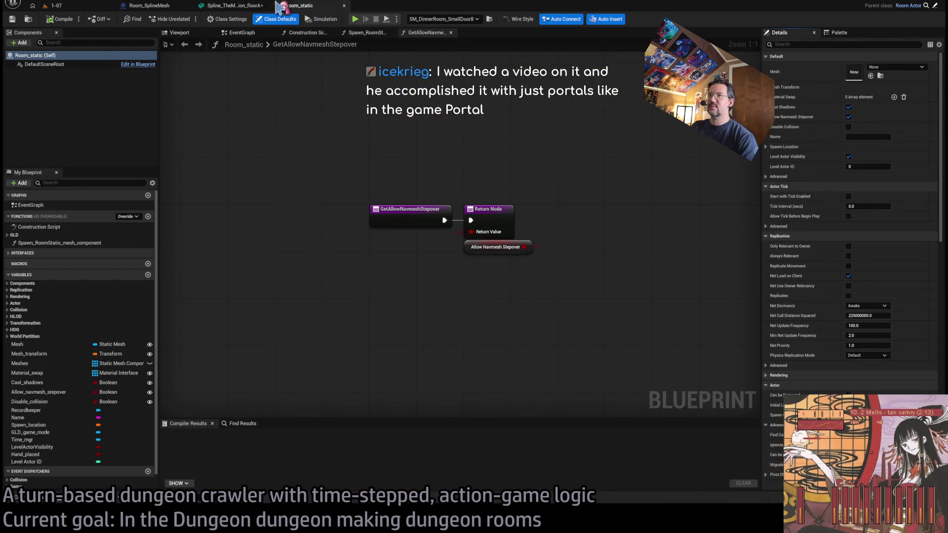
middle_click(283, 7)
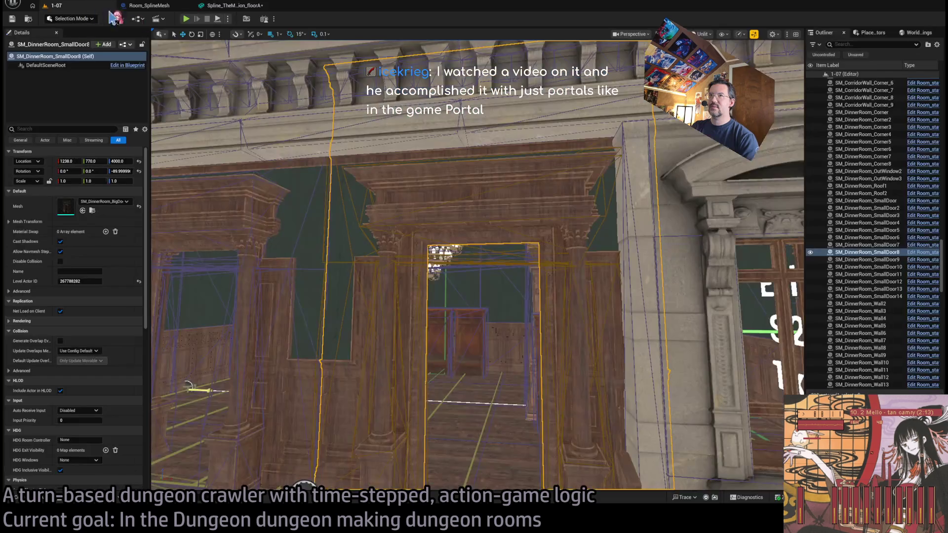
double_click(65, 207)
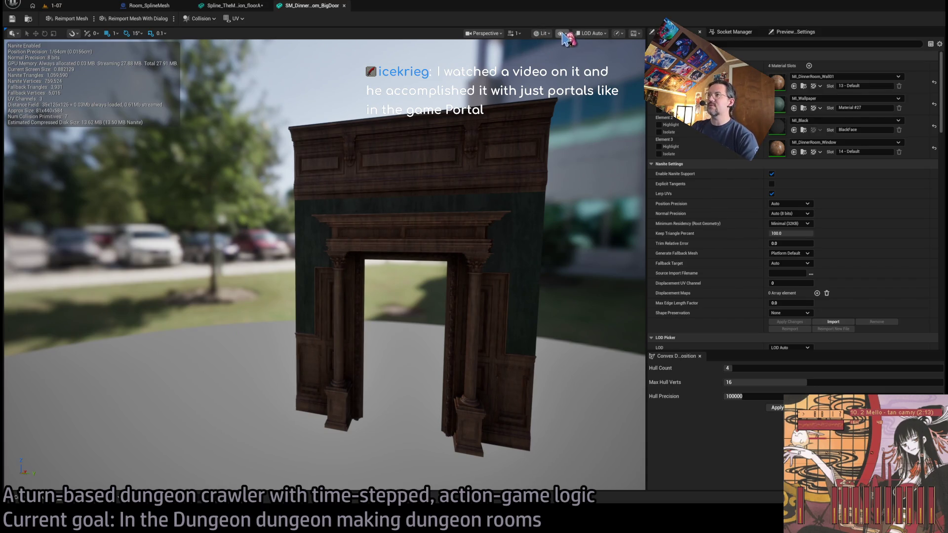
Rebuild the BigDoor collision with Hull Count 64 and Max Hull Verts 32.
left_click_drag(567, 184, 568, 184)
mouse_move(321, 247)
left_mouse_down()
mouse_move(444, 246)
mouse_move(375, 232)
left_mouse_up()
left_click(761, 368)
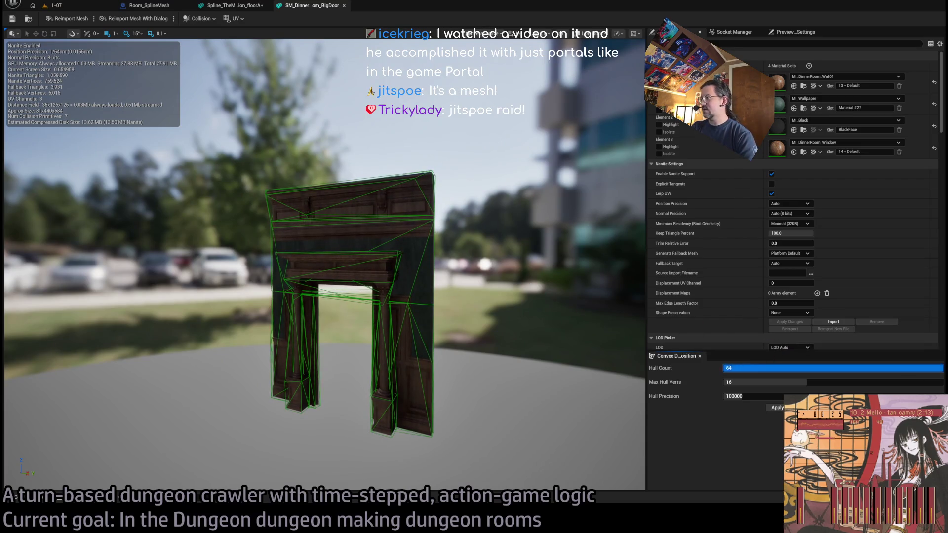
type("64")
key("Return")
left_click_drag(790, 382, 756, 399)
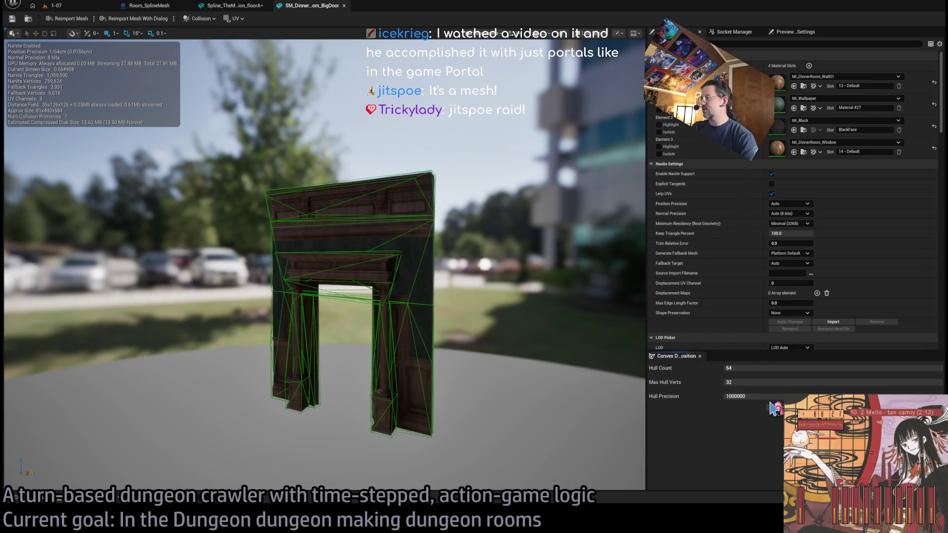
left_click(774, 408)
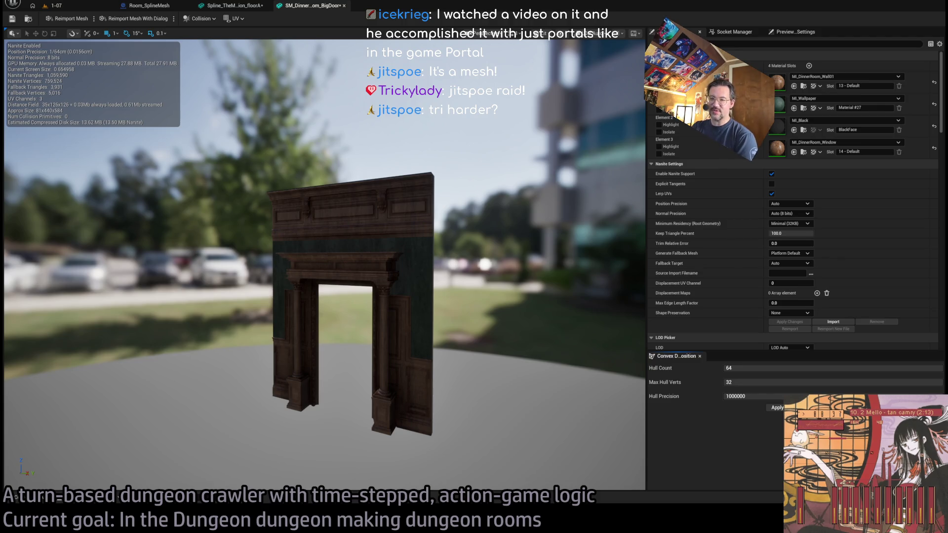
Return to the 1-07 level and start Play In Editor.
key("alt+Tab")
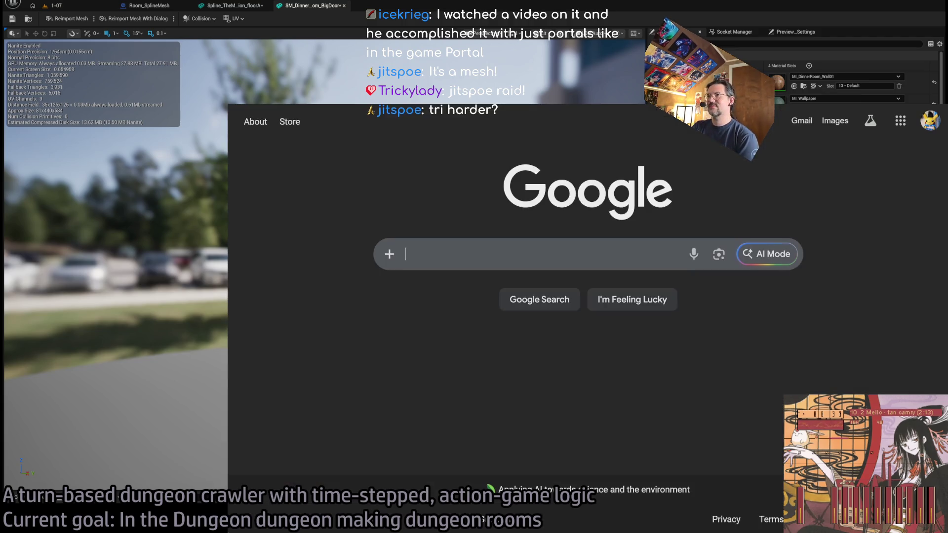
left_click(79, 7)
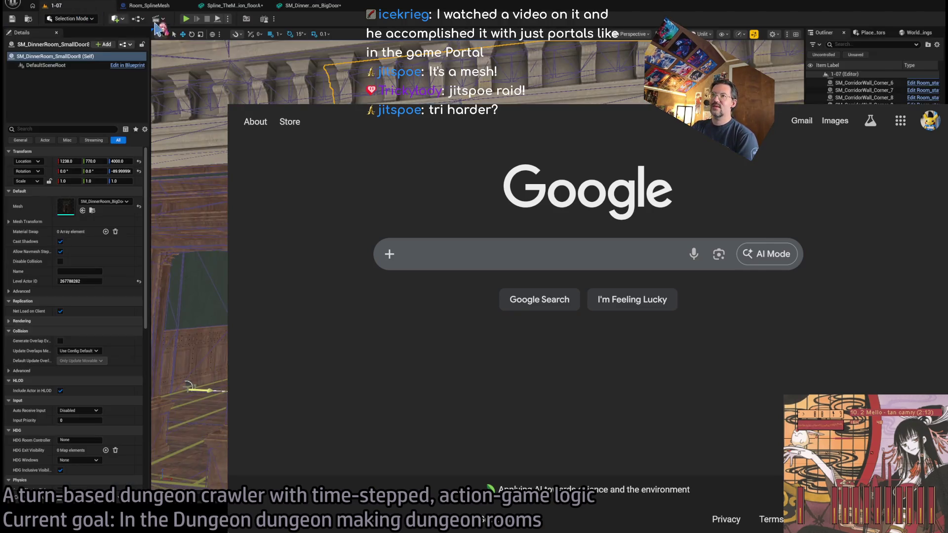
left_click(186, 19)
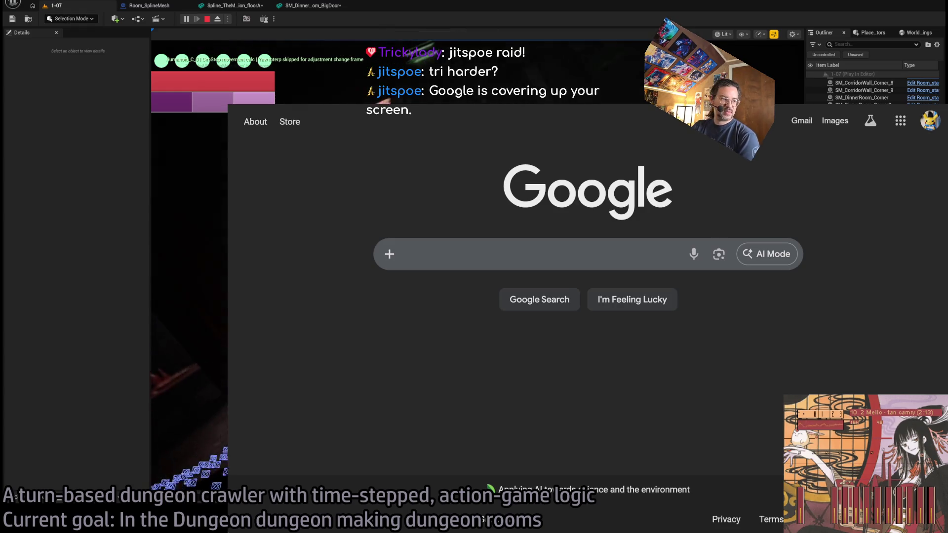
Play two turns in level 1-07, including a forward move up the stairs, then stop play.
key("alt+Tab")
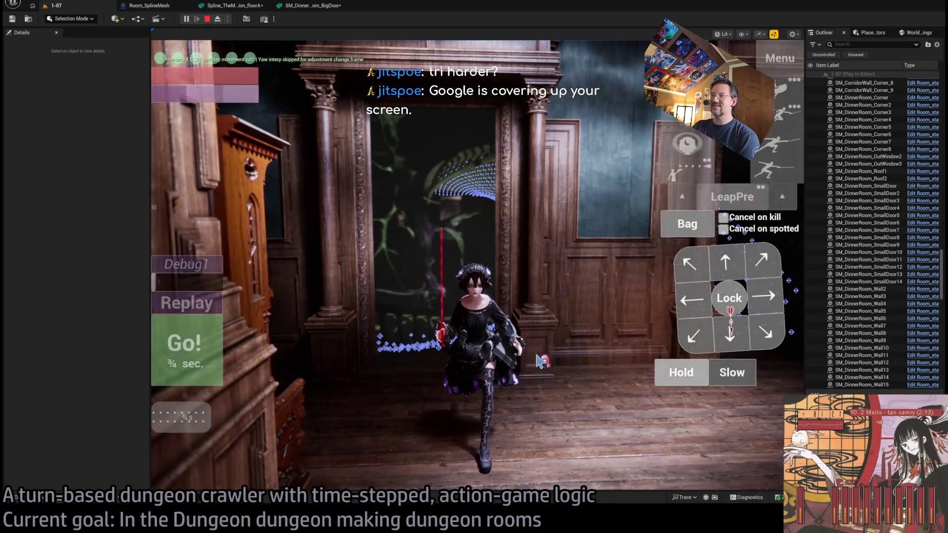
left_click(485, 325)
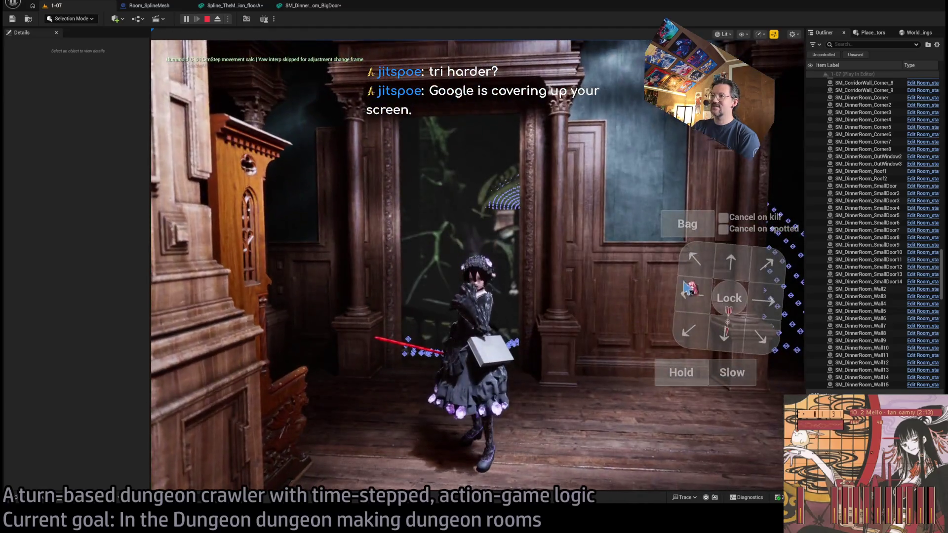
left_click(689, 292)
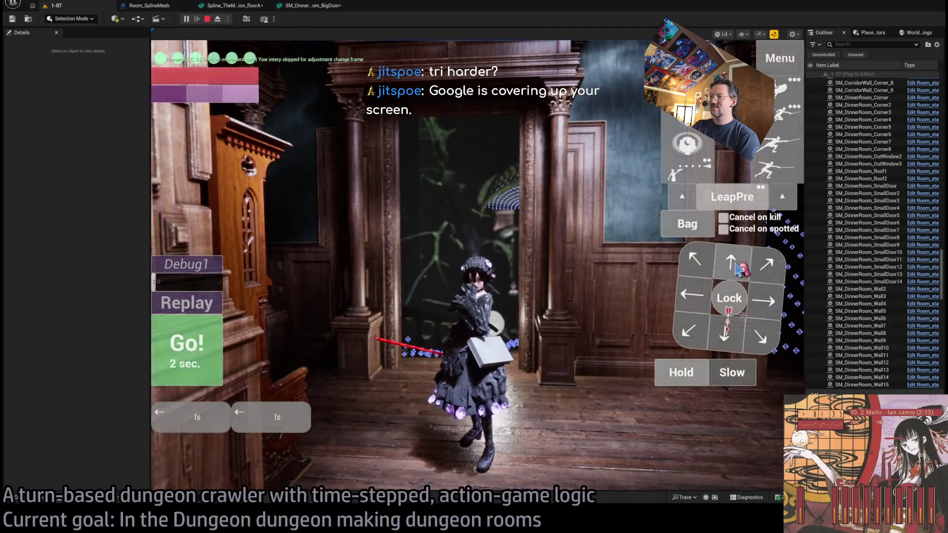
left_click(217, 326)
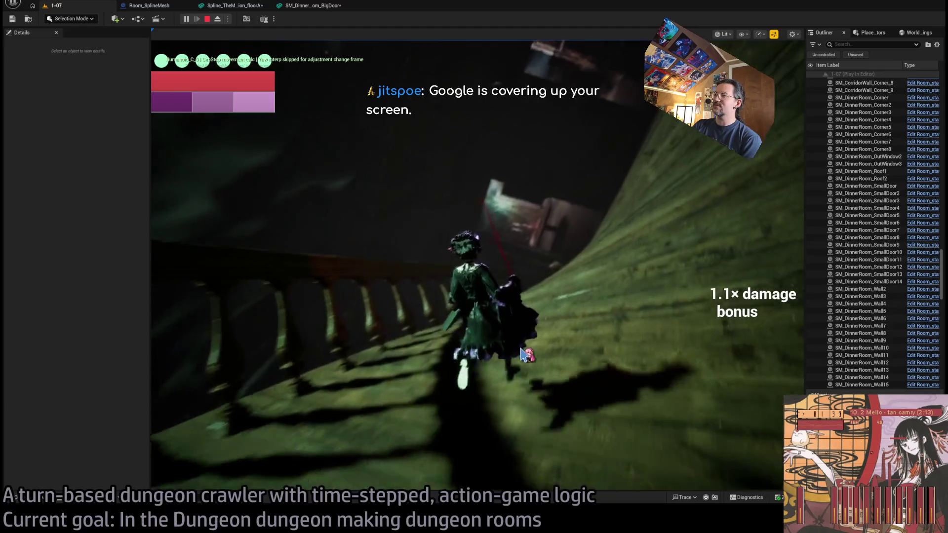
left_click(694, 278)
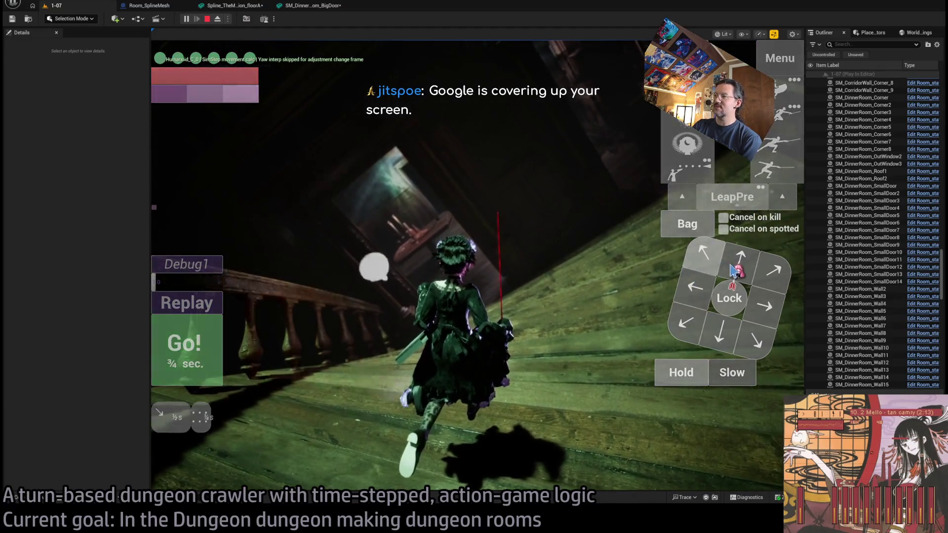
left_click(188, 348)
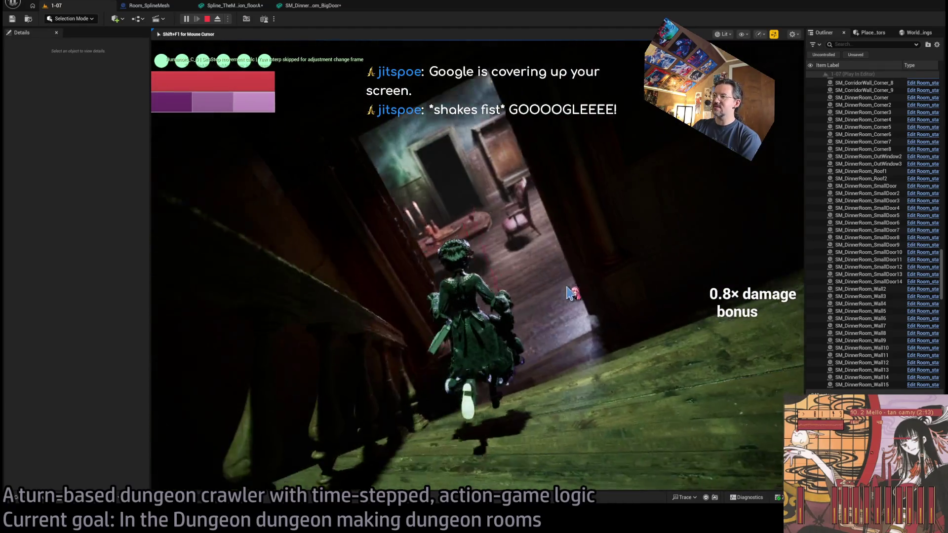
key("Escape")
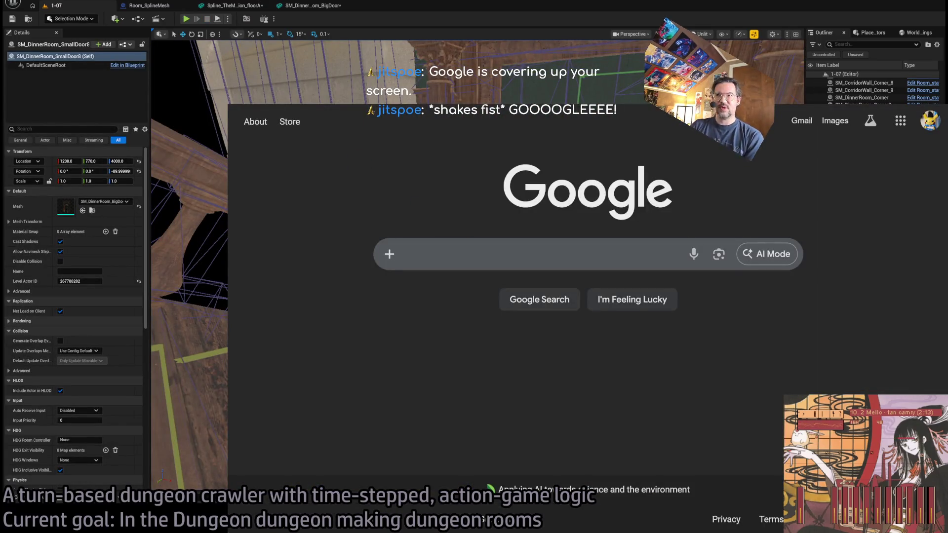
Load the streamer's twitch.tv channel URL from the Chrome address bar.
key("ctrl+l")
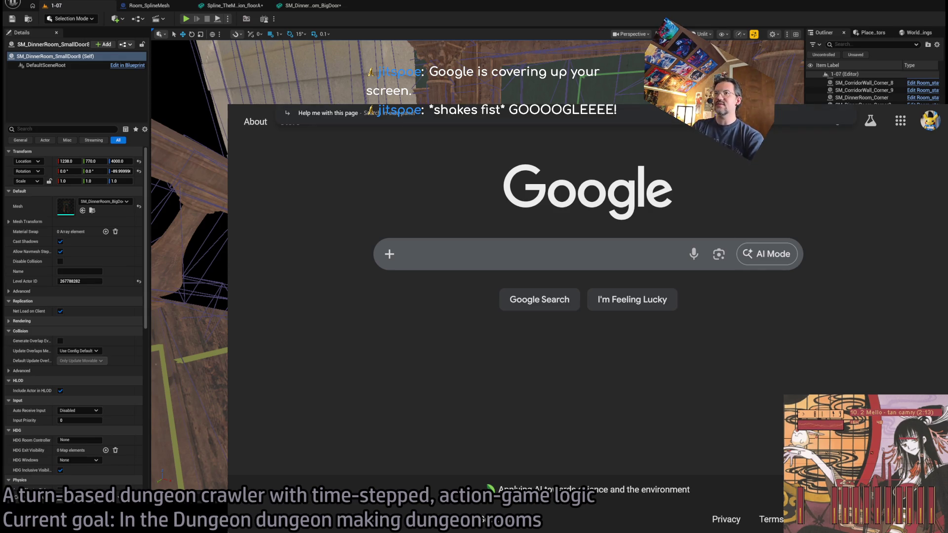
type("twitch.tv/j")
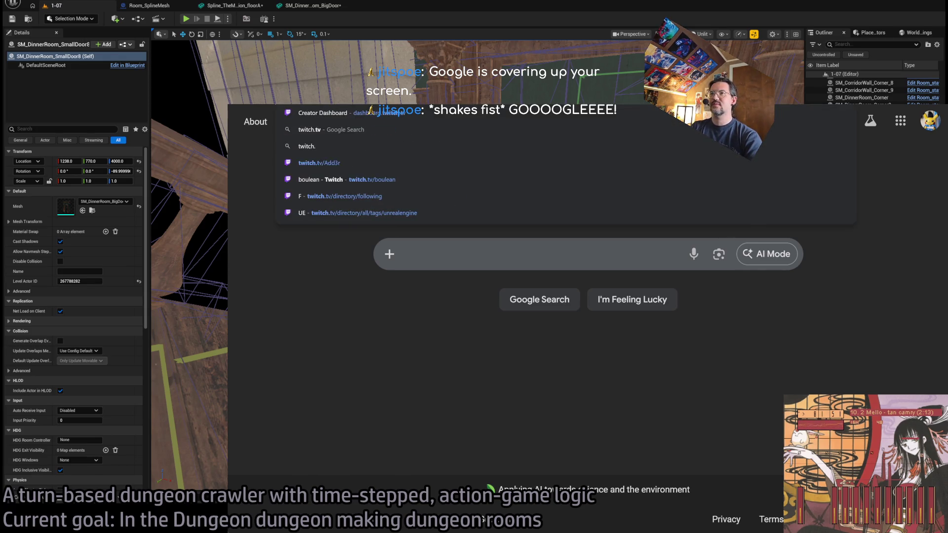
type("itspoe")
key("Return")
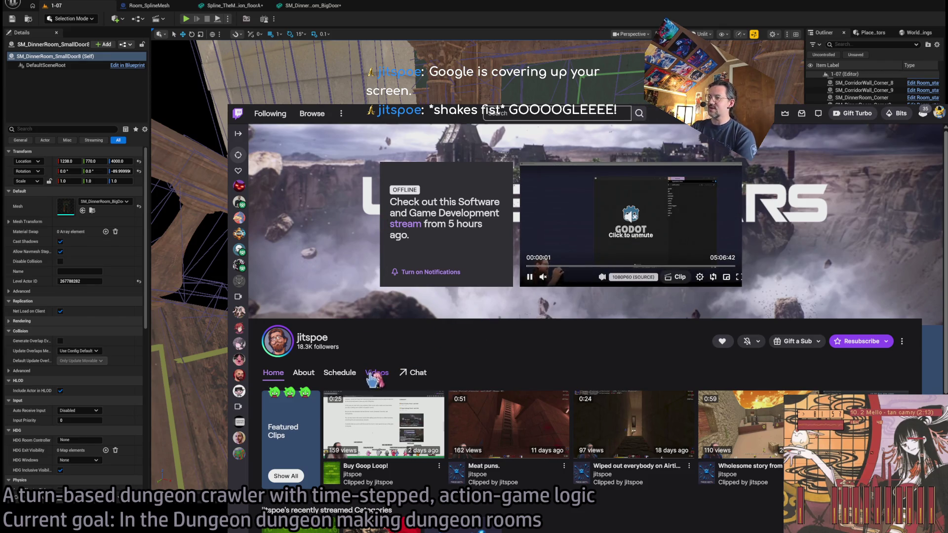
Filter the channel's Videos to Past Broadcasts and play the newest, KOOK GameDev day 613.
left_click(369, 375)
scroll(502, 330, "down", 2)
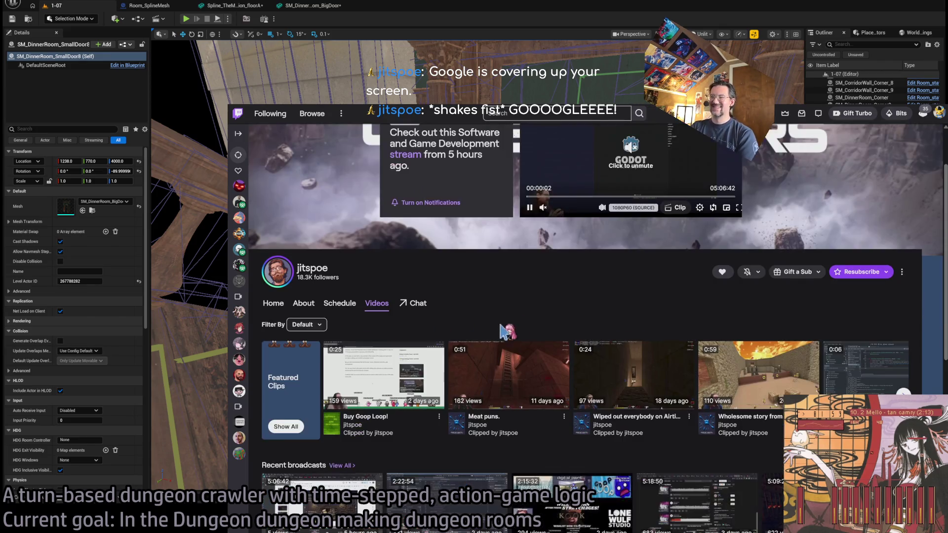
left_click(306, 326)
left_click(316, 358)
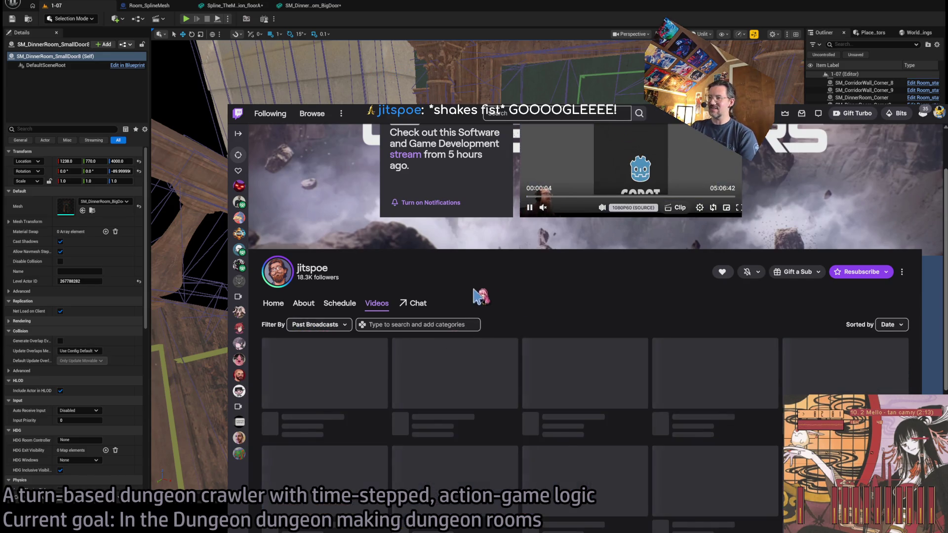
scroll(469, 292, "down", 2)
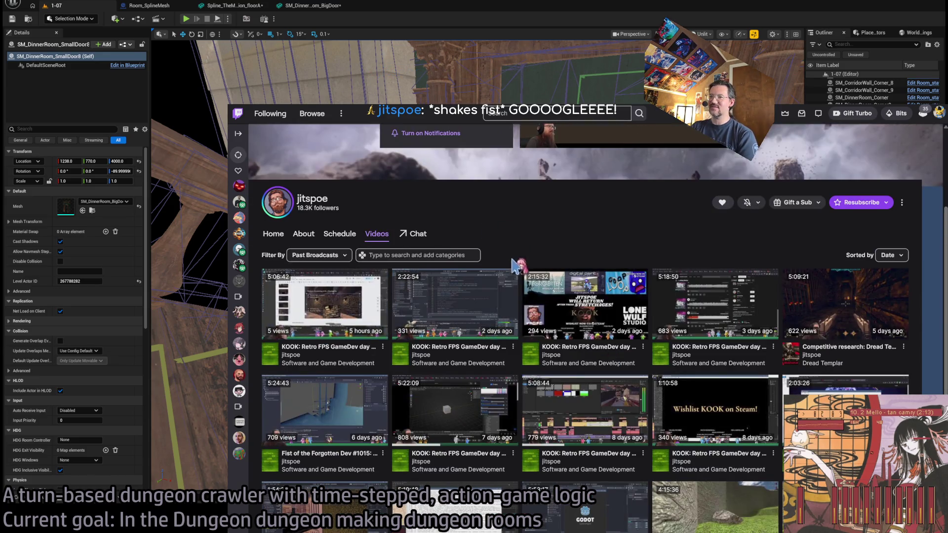
scroll(471, 365, "up", 4)
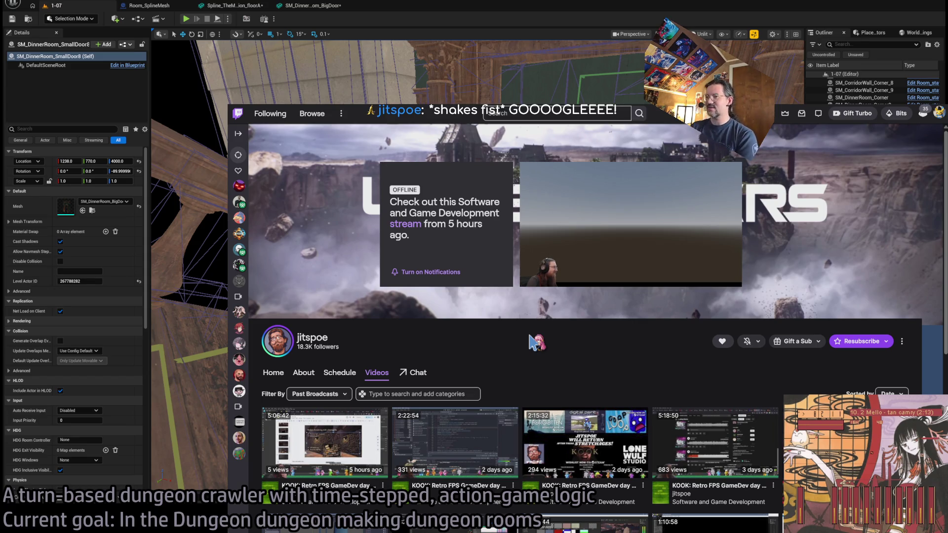
scroll(459, 362, "down", 2)
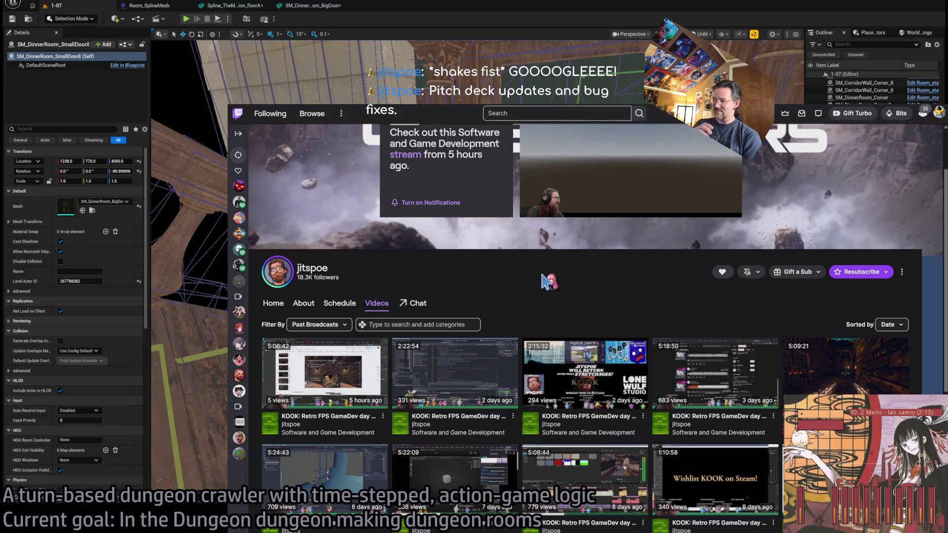
mouse_move(327, 388)
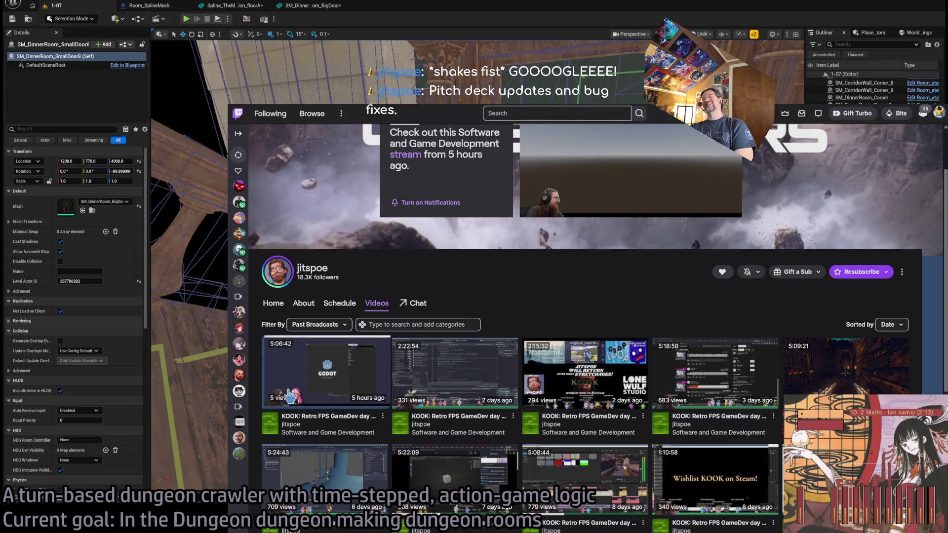
left_click(327, 387)
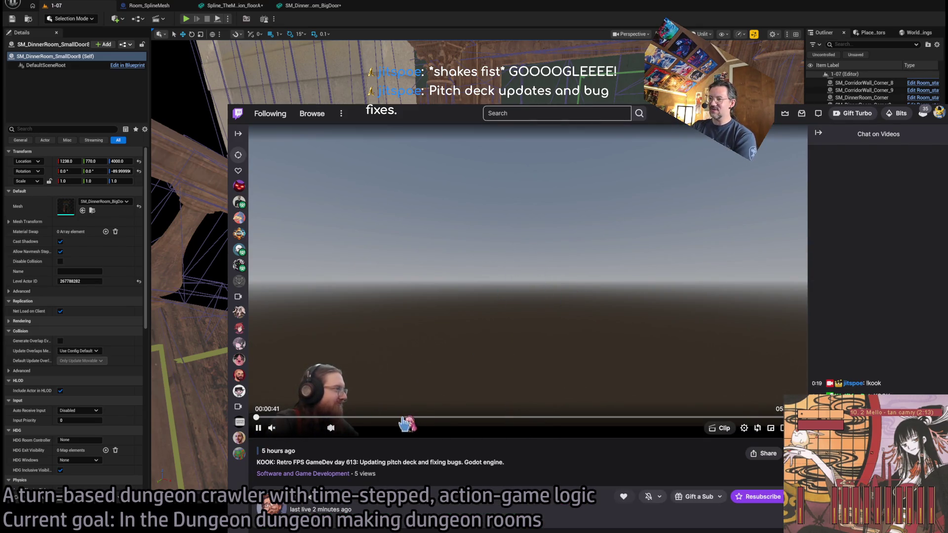
Skip the KOOK replay ahead to the pitch-deck section and collapse the chat panel.
left_click(447, 418)
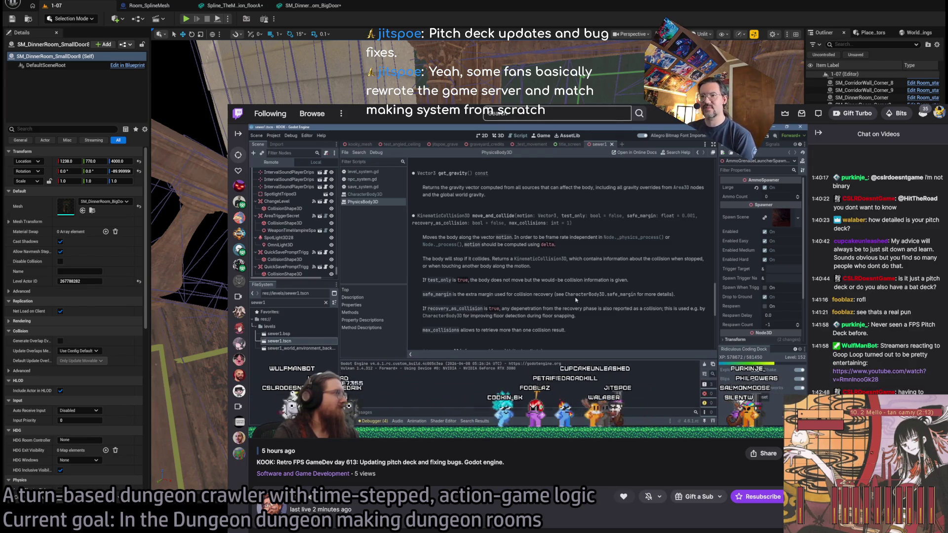
mouse_move(576, 299)
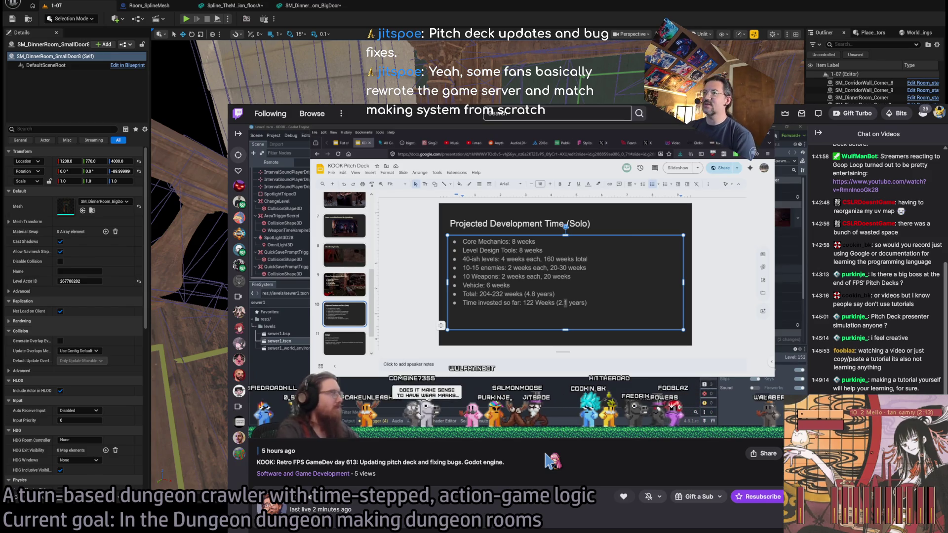
left_click(818, 132)
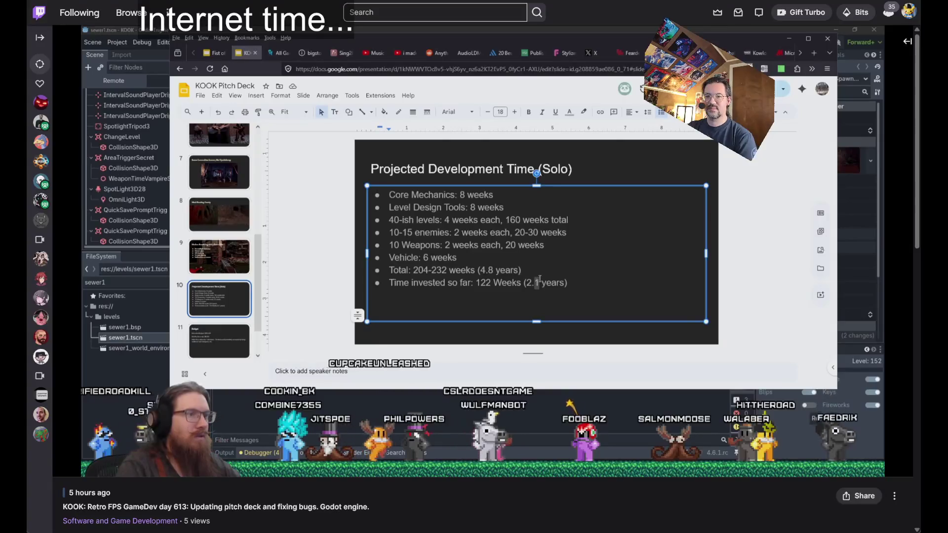
Let the replay play on through the pitch-deck editing session.
mouse_move(479, 215)
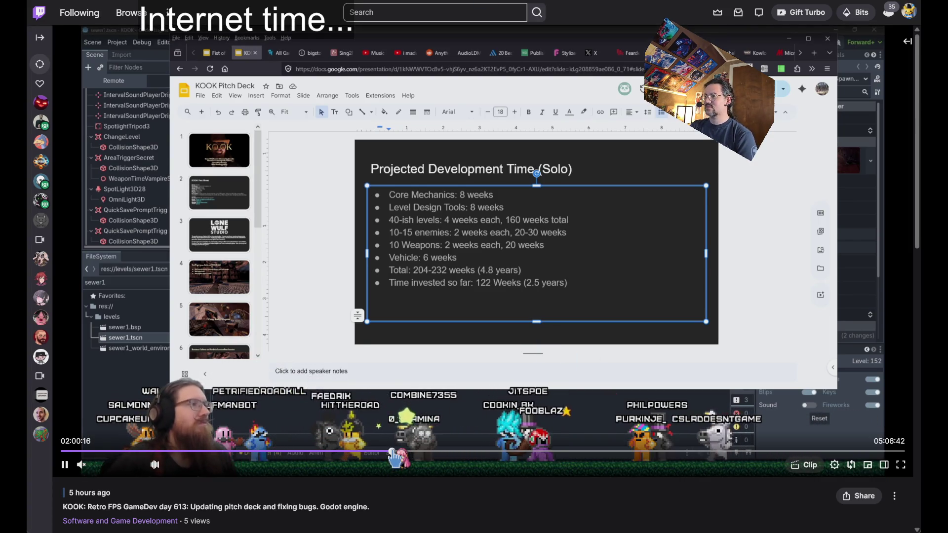
Scrub the seek bar between 02:00:16 and about 02:06 to find the pitch-deck editing.
left_click(391, 451)
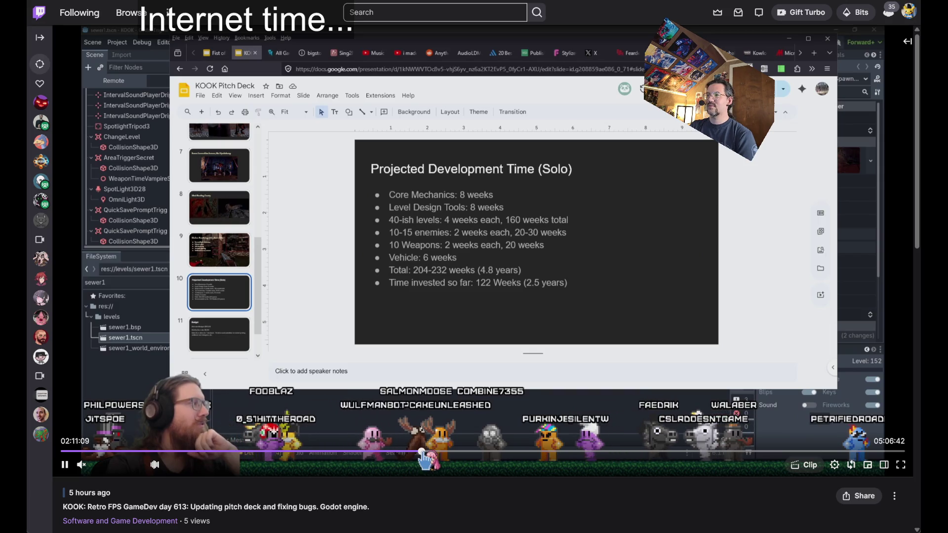
left_click(421, 451)
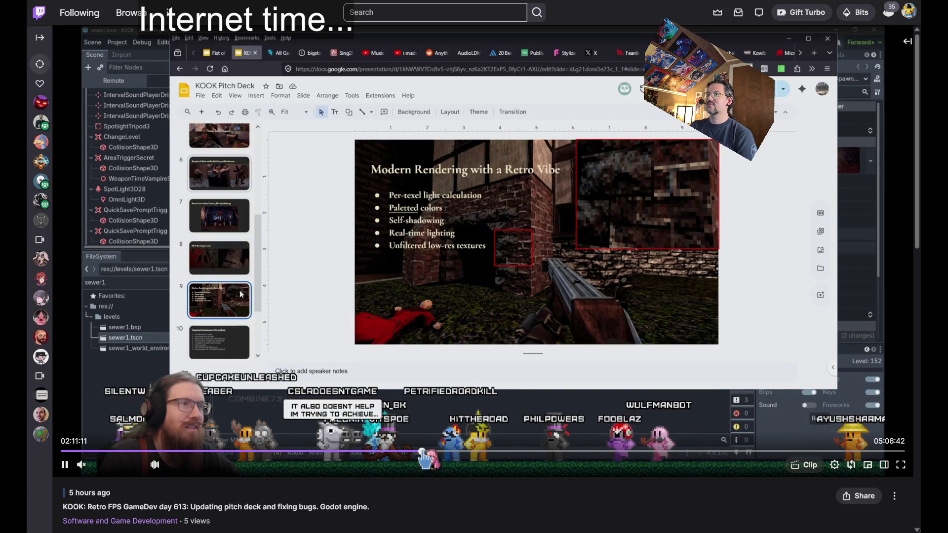
left_click(405, 451)
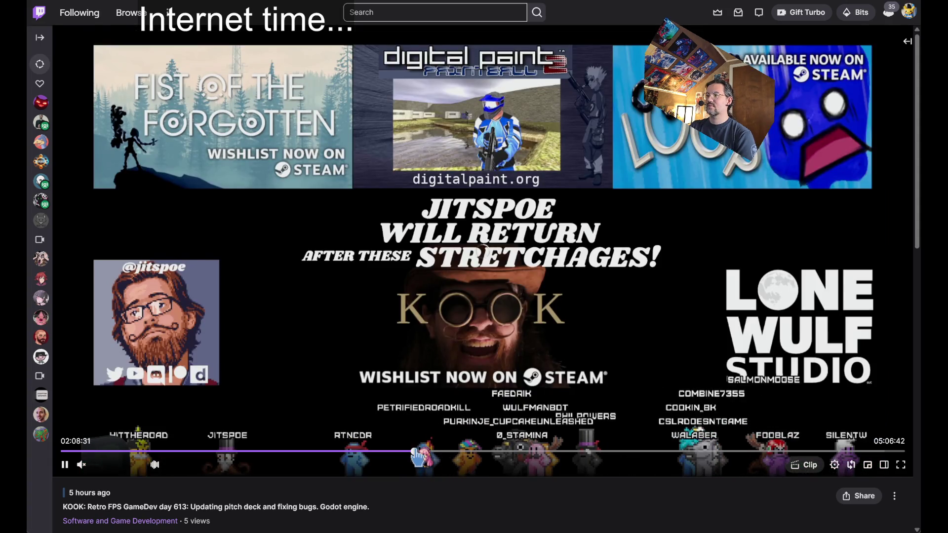
left_click(415, 451)
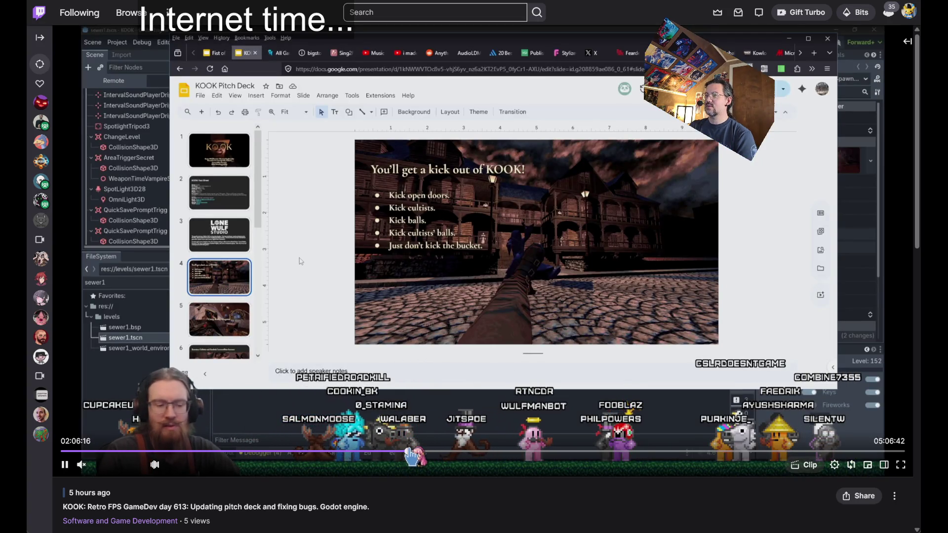
left_click(410, 451)
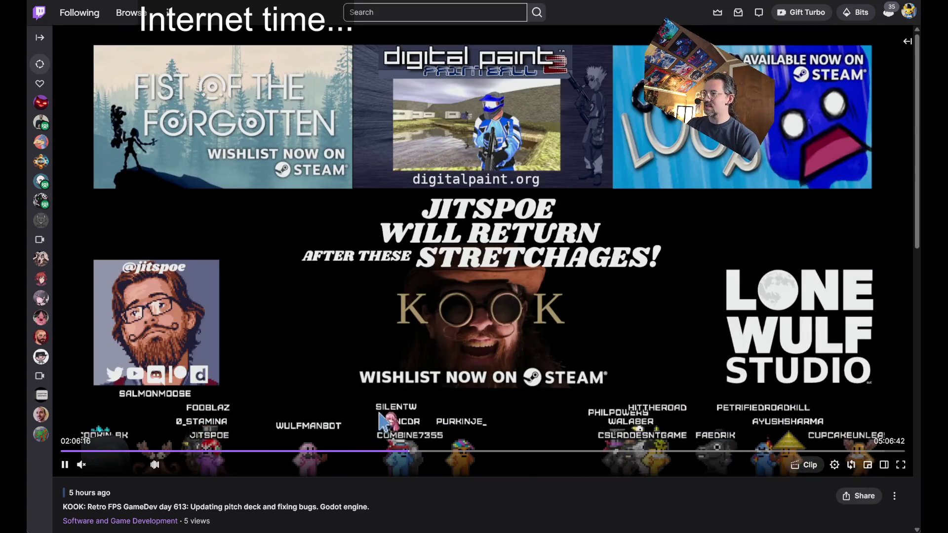
left_click(410, 451)
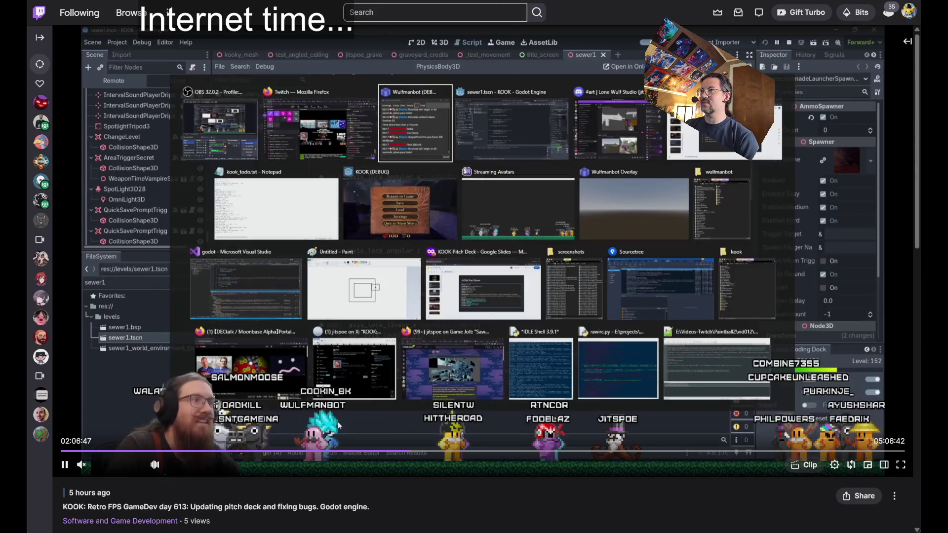
Step the replay forward to the 'Modern Rendering with a Retro Vibe' slide near 02:11.
key("Right")
key("Right")
key("Right")
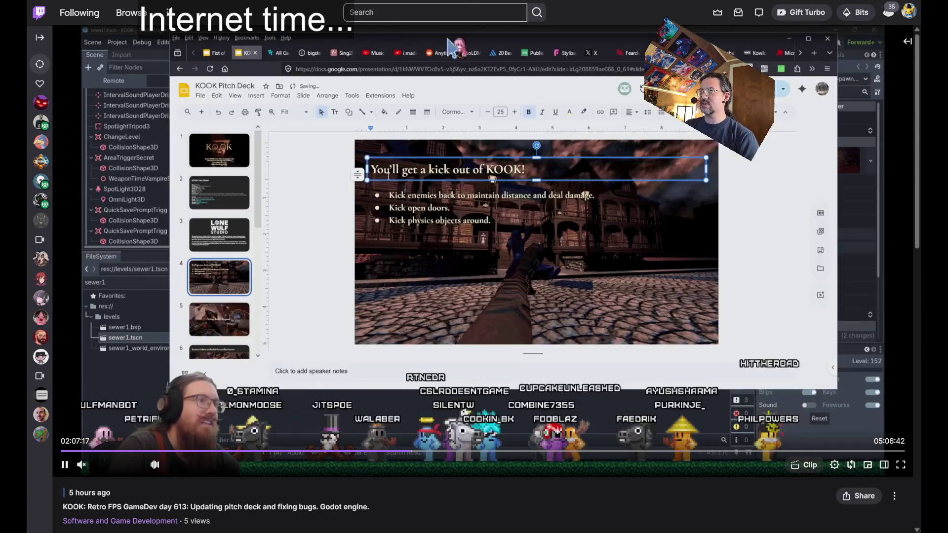
key("Right")
key("Right")
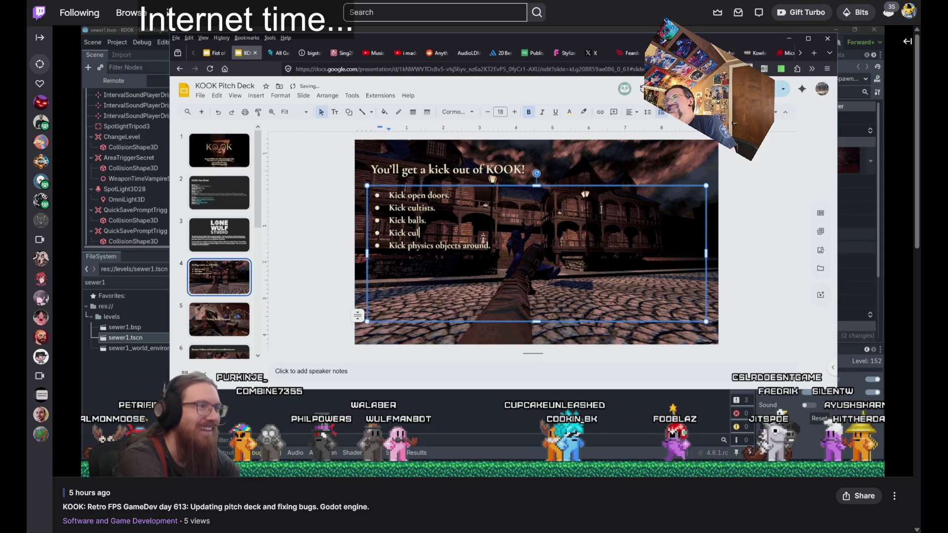
key("Right")
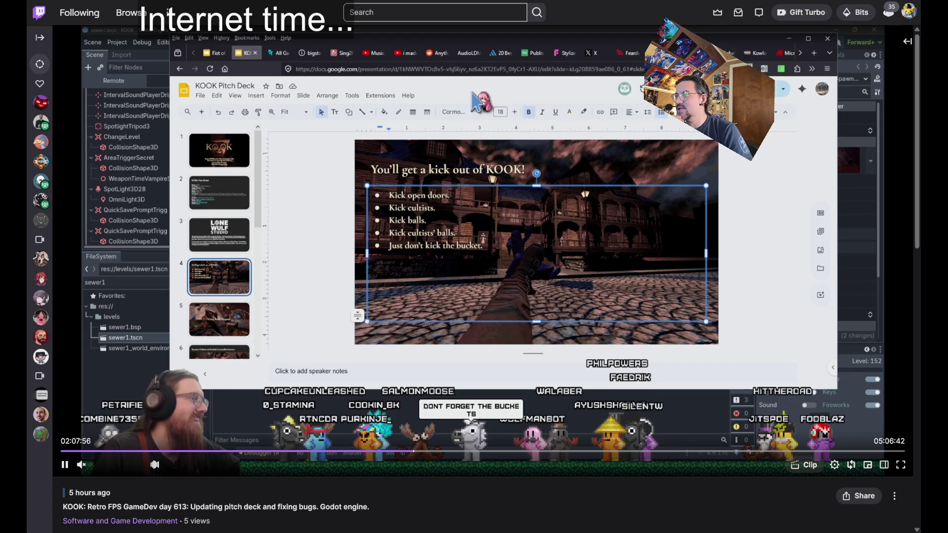
key("Right")
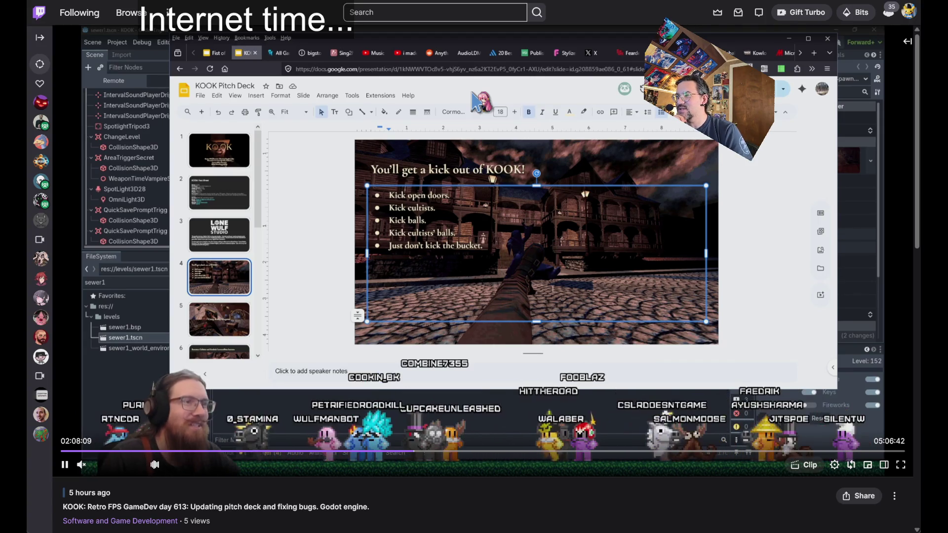
key("Right")
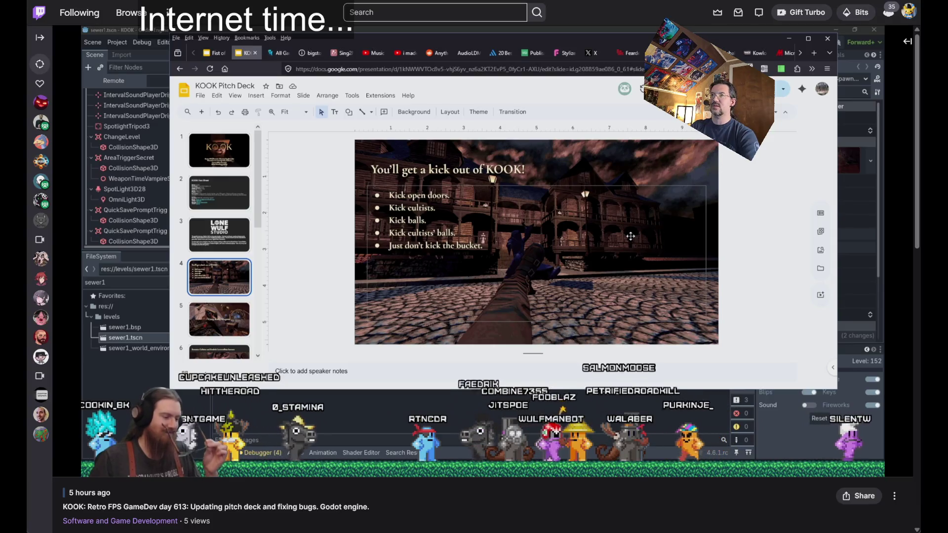
mouse_move(302, 85)
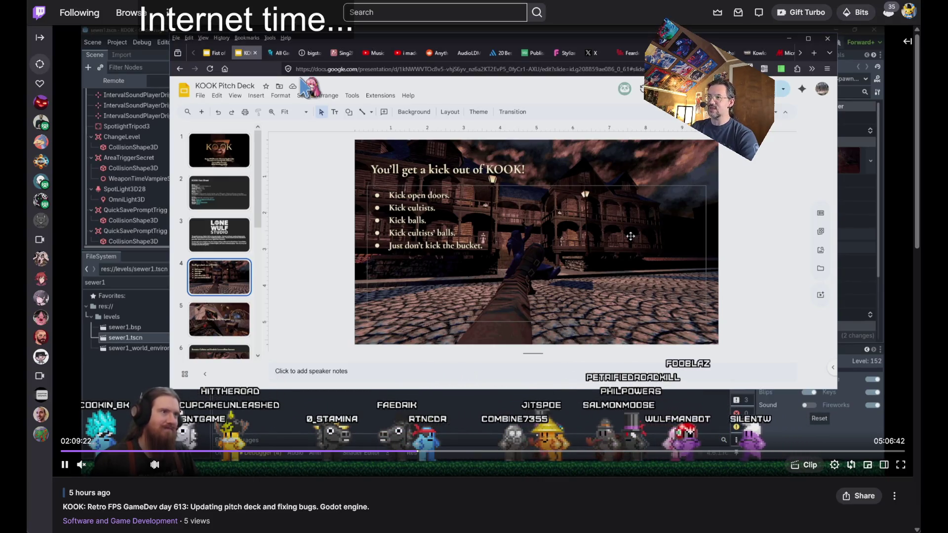
key("Right")
key("Right")
key("Right")
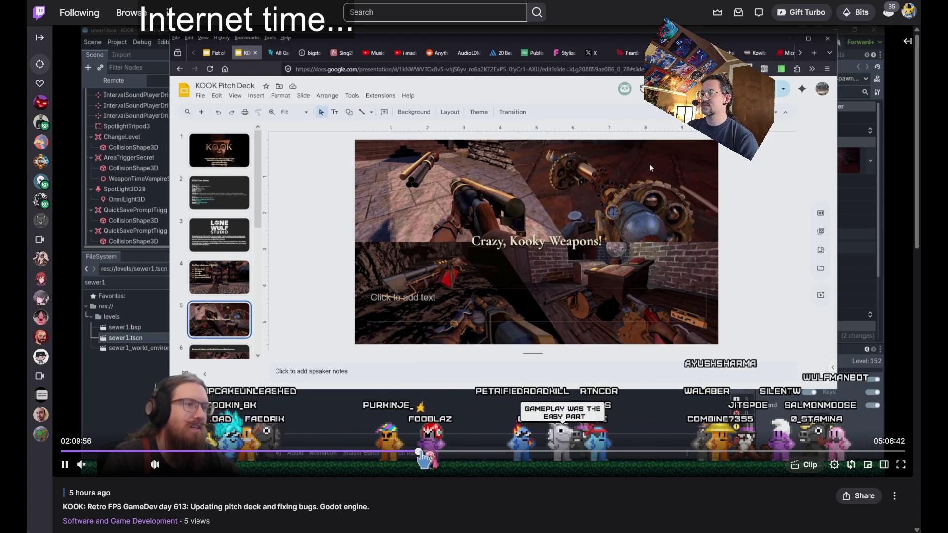
left_click(424, 451)
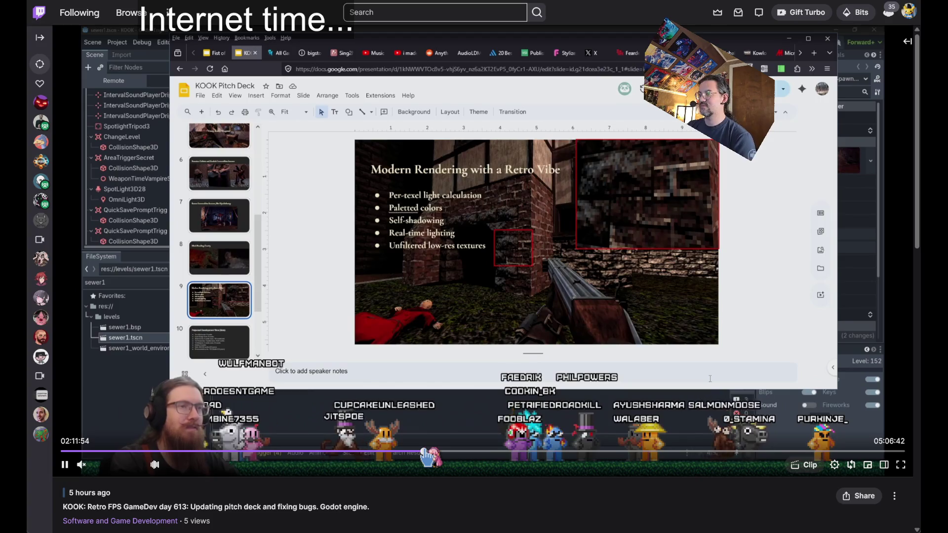
left_click(420, 451)
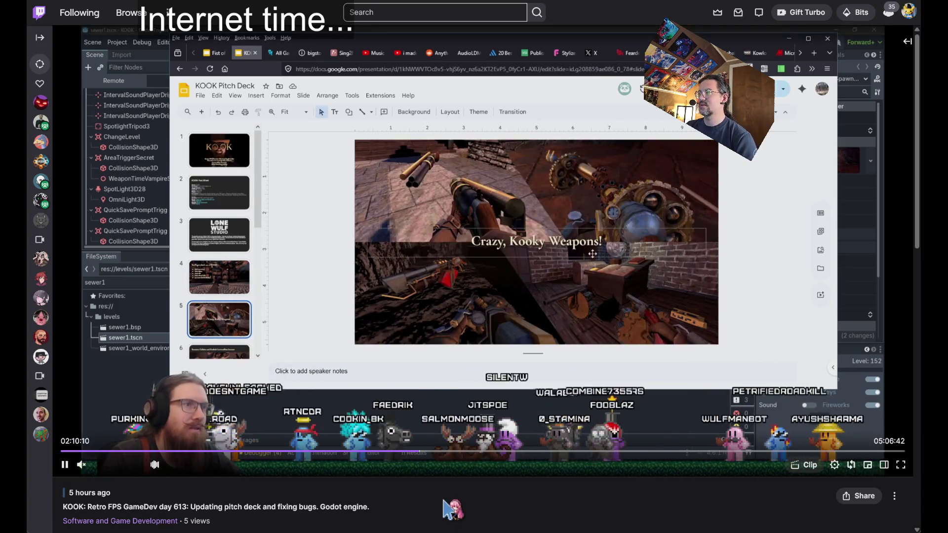
key("Right")
key("Right")
key("Right")
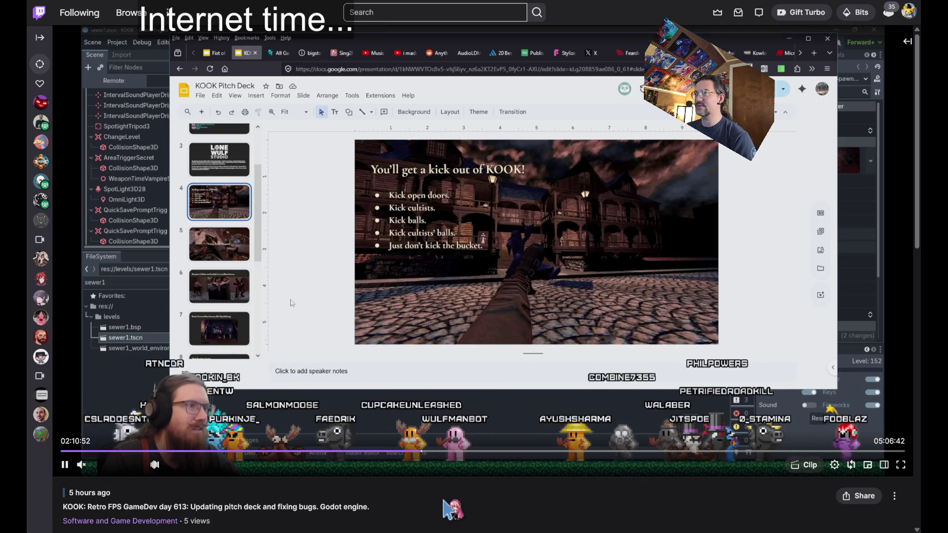
key("Left")
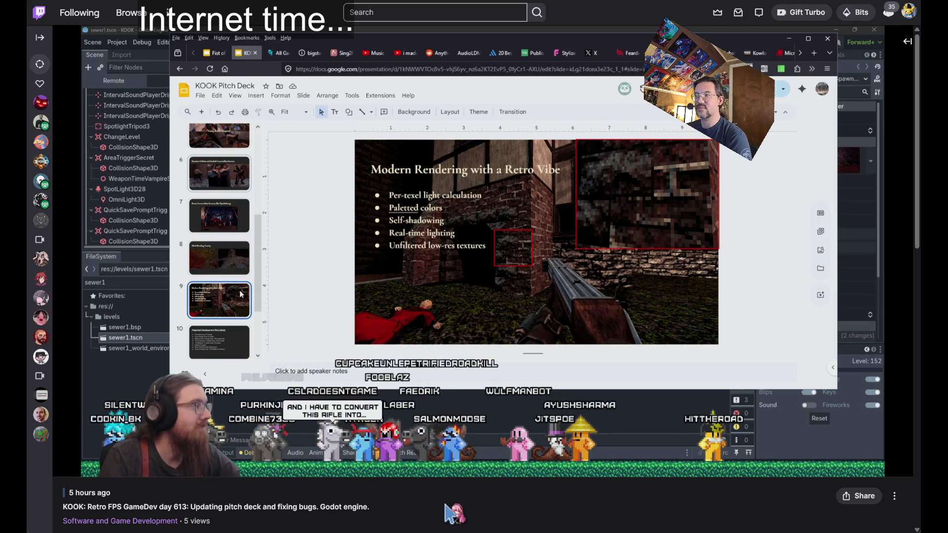
Let the replay run on into footage of the KOOK debug build in a brick town.
mouse_move(402, 467)
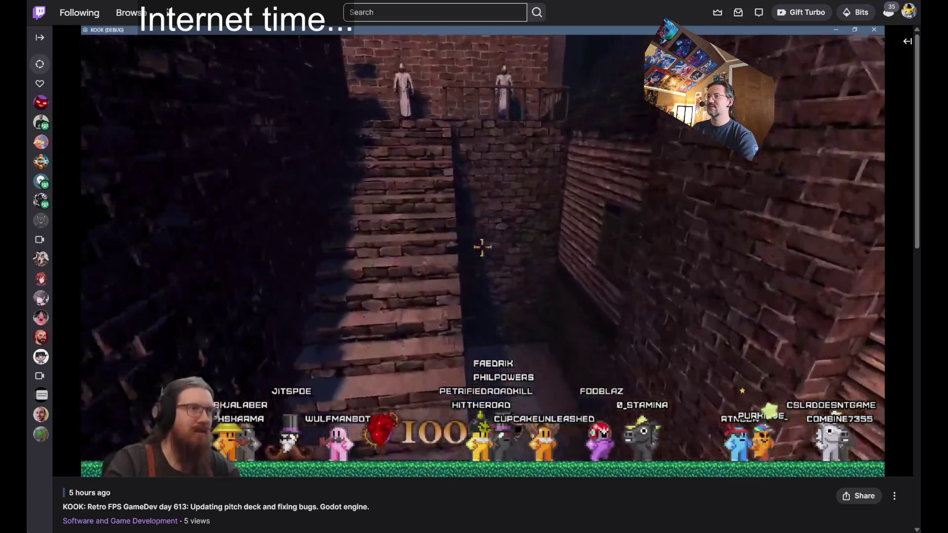
Jump back to the 'Modern Rendering with a Retro Vibe' slide, pause, then resume playback.
mouse_move(500, 280)
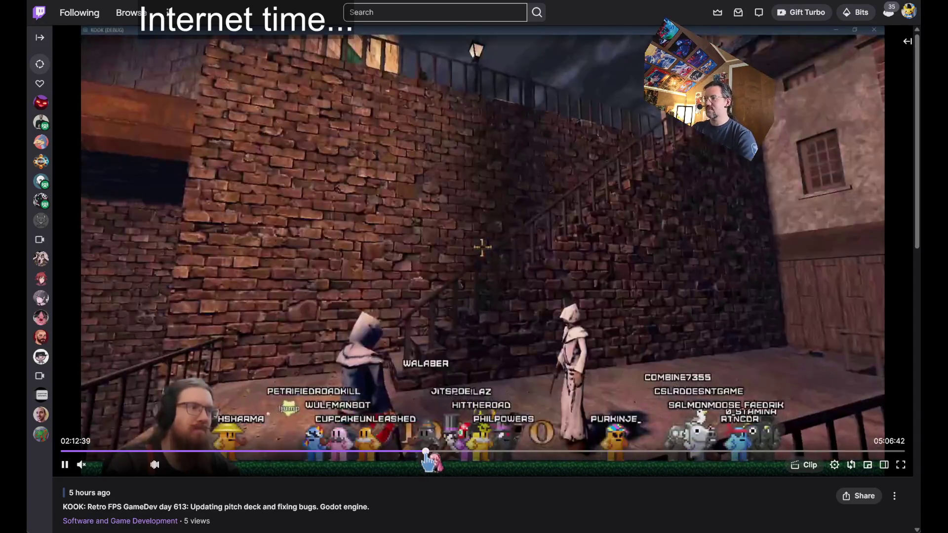
left_click(423, 452)
key("Left")
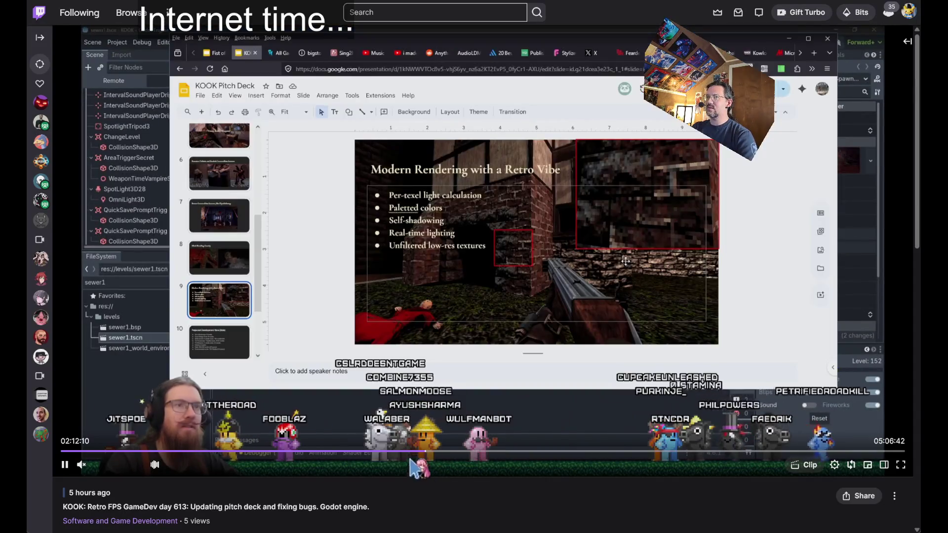
key("space")
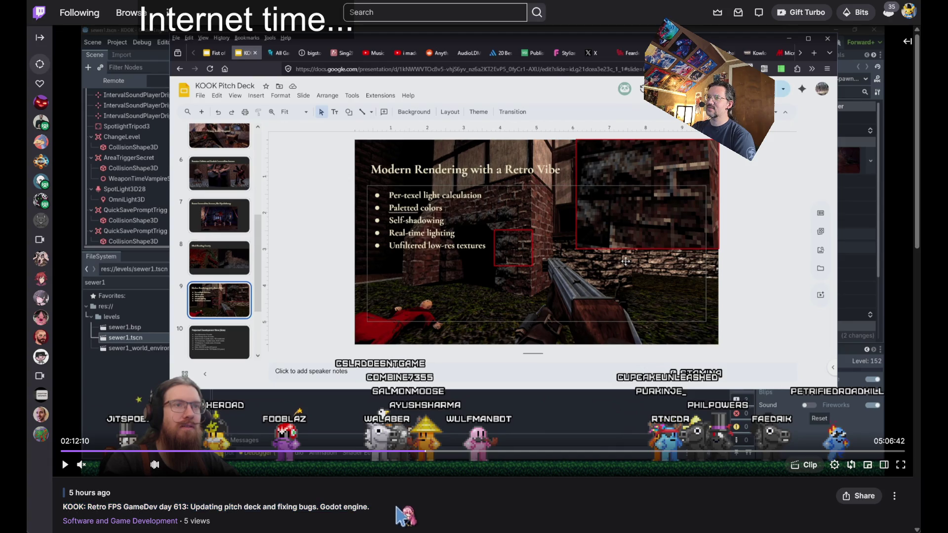
triple_click(400, 507)
left_click(364, 469)
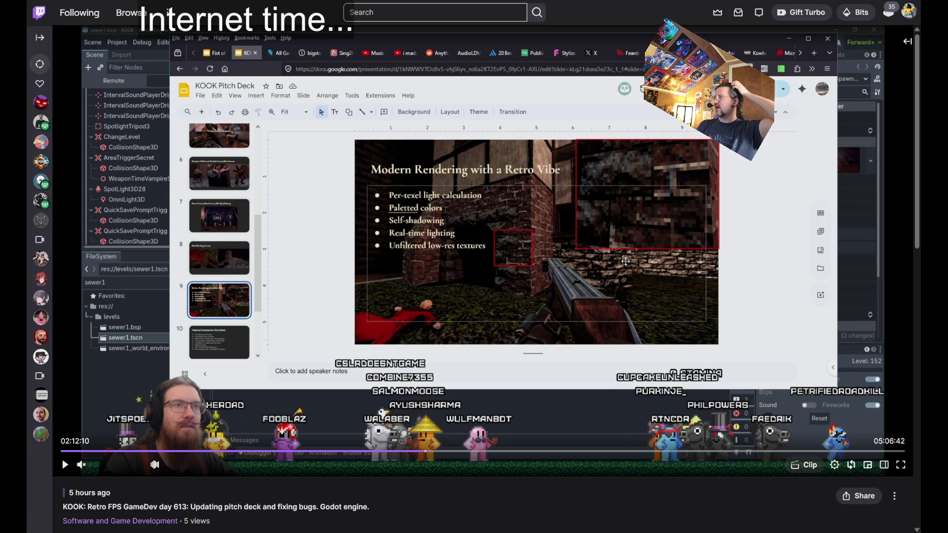
key("space")
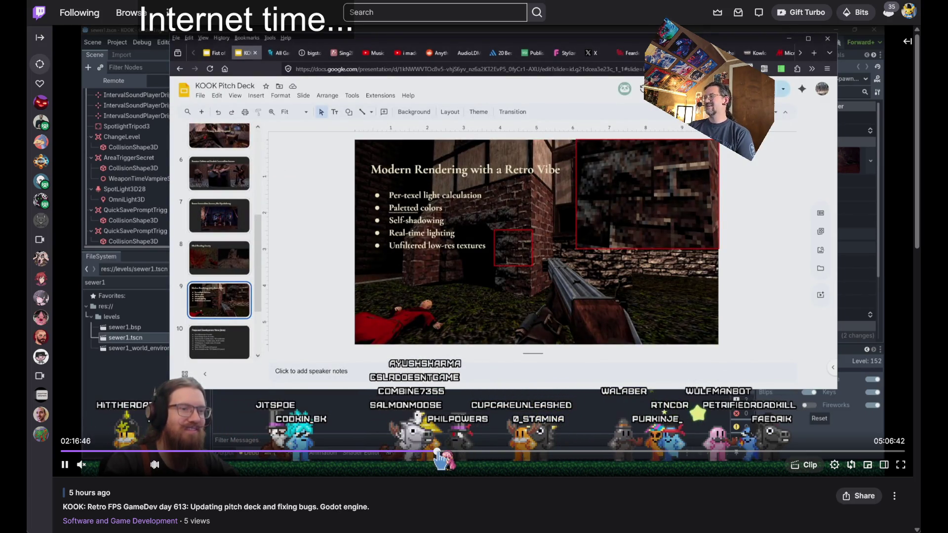
Skip ahead to the sewer footage and pause at 02:16:55 on the mossy stone wall.
left_click(438, 451)
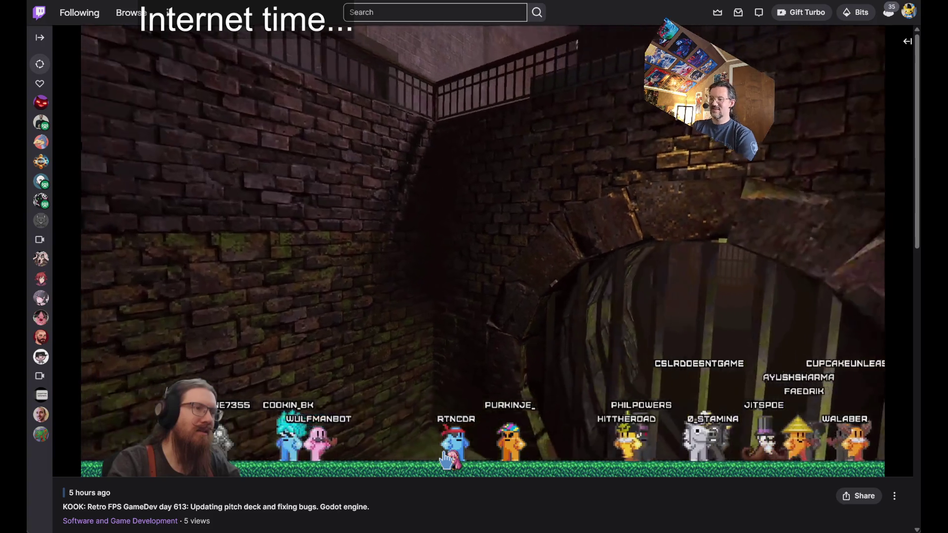
mouse_move(447, 461)
key("Left")
left_click(354, 140)
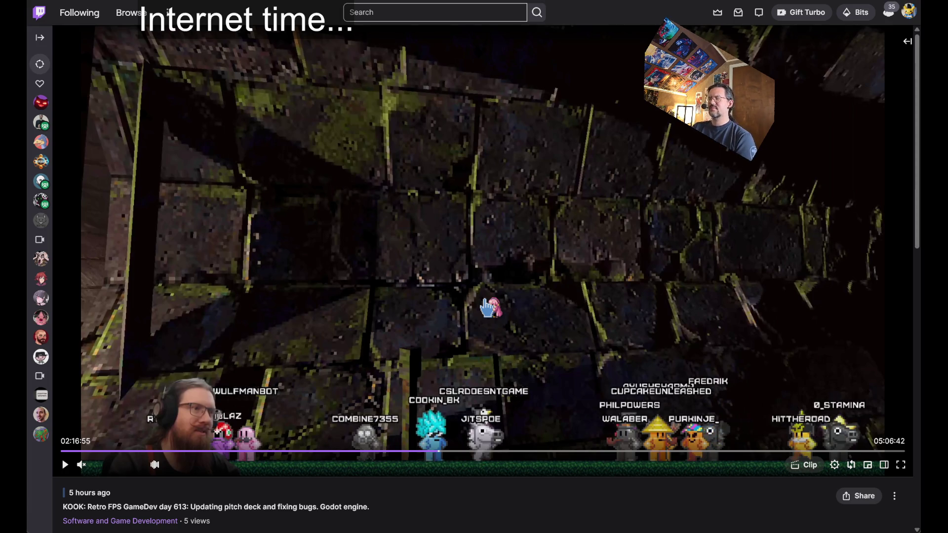
Rewind the Twitch replay ten seconds to 02:16:49, pause it, then resume playback.
left_click(487, 309)
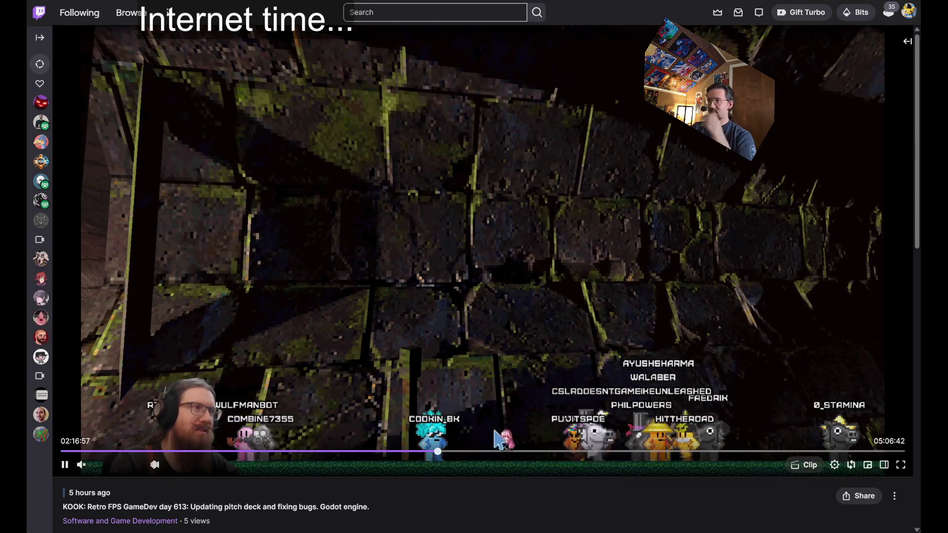
key("Left")
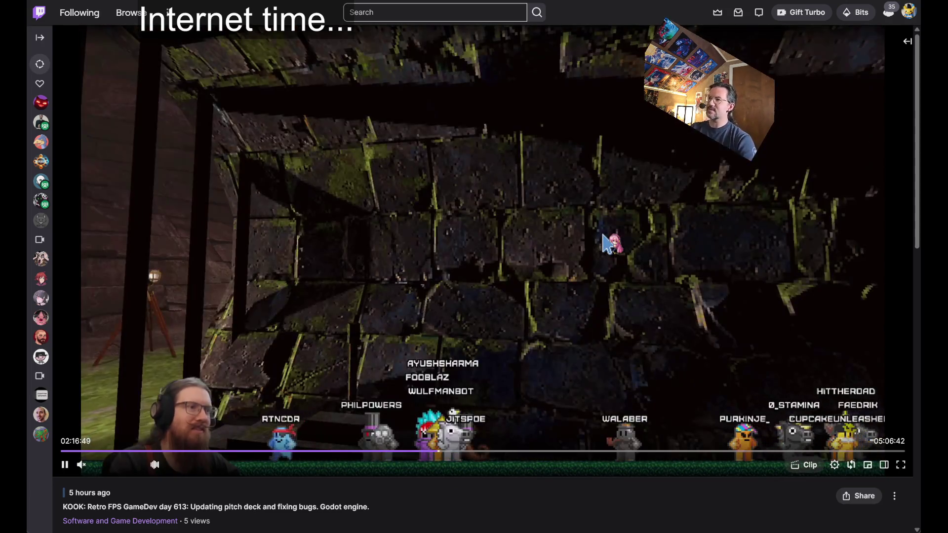
left_click(607, 243)
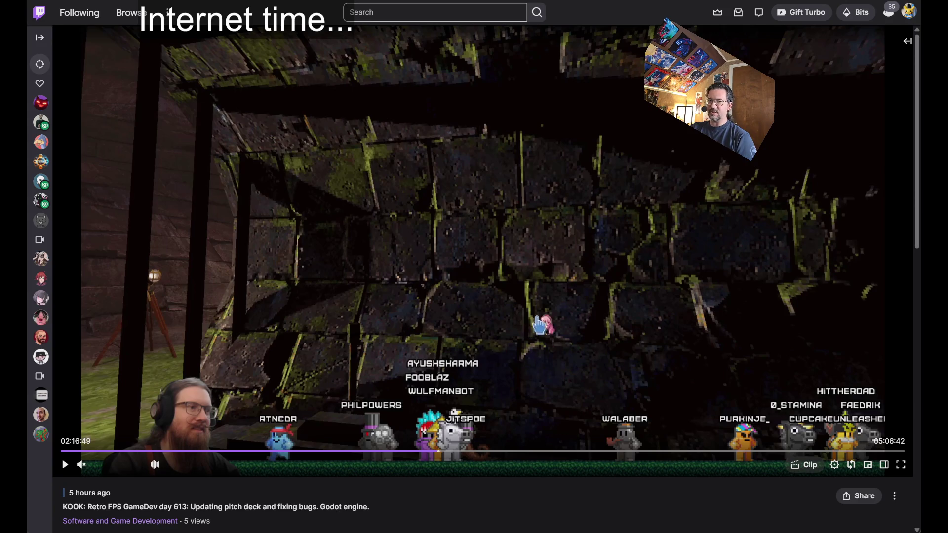
left_click(444, 371)
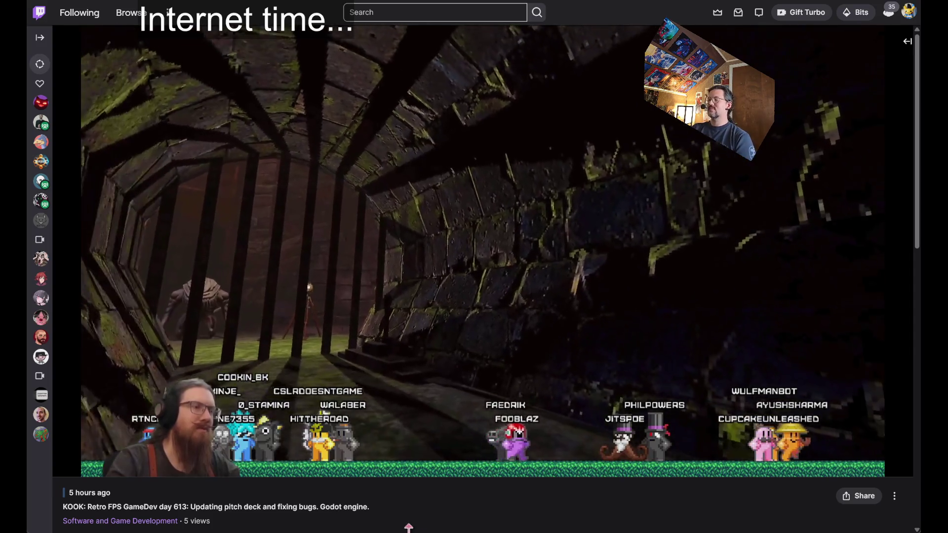
Pause the Twitch replay at 02:22:38, then resume it on to the Godot sewer1 scene.
mouse_move(484, 255)
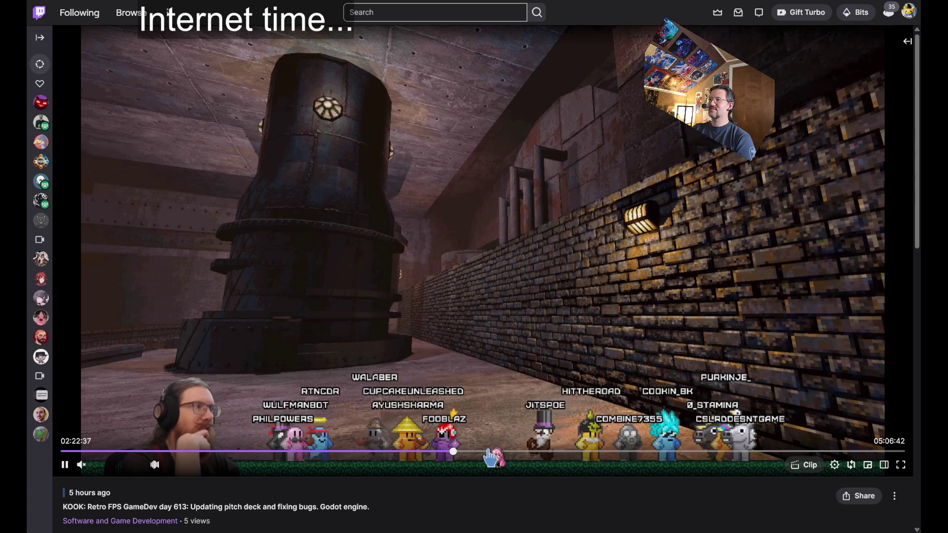
left_click(310, 331)
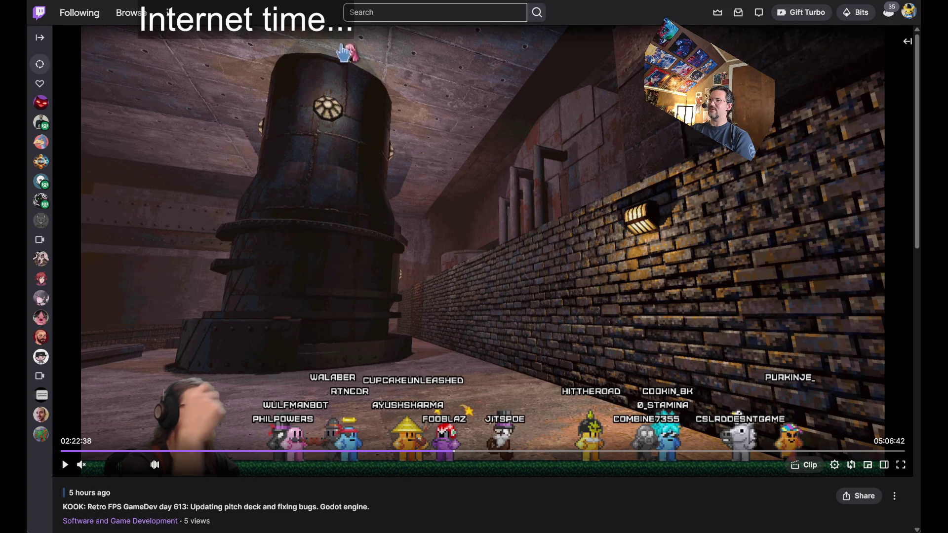
left_click(472, 342)
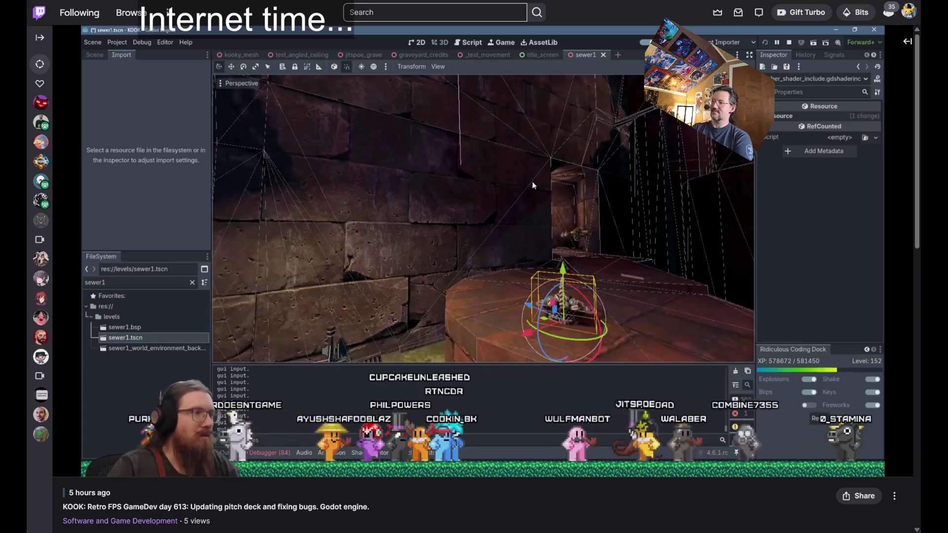
Skip the Twitch replay ahead to 02:36:17, then to around 03:21:42.
mouse_move(397, 244)
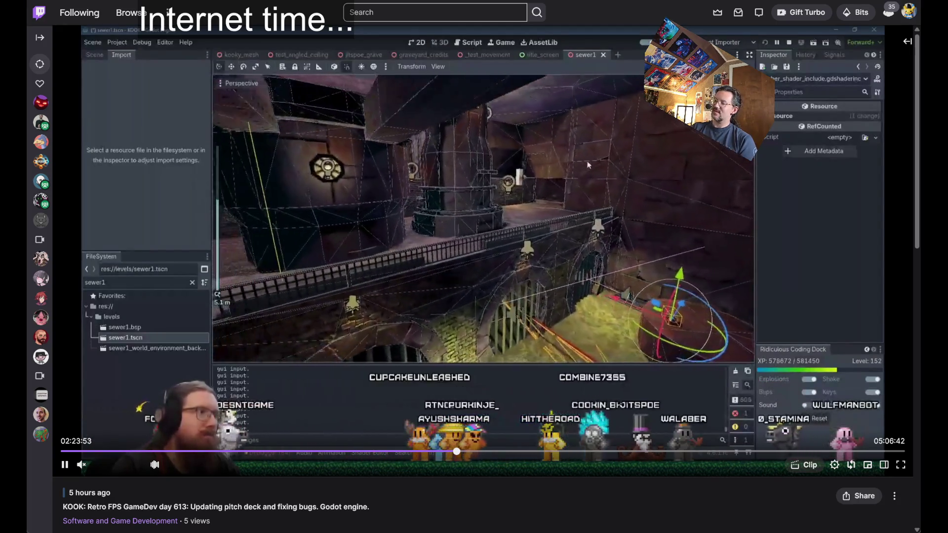
left_click(490, 452)
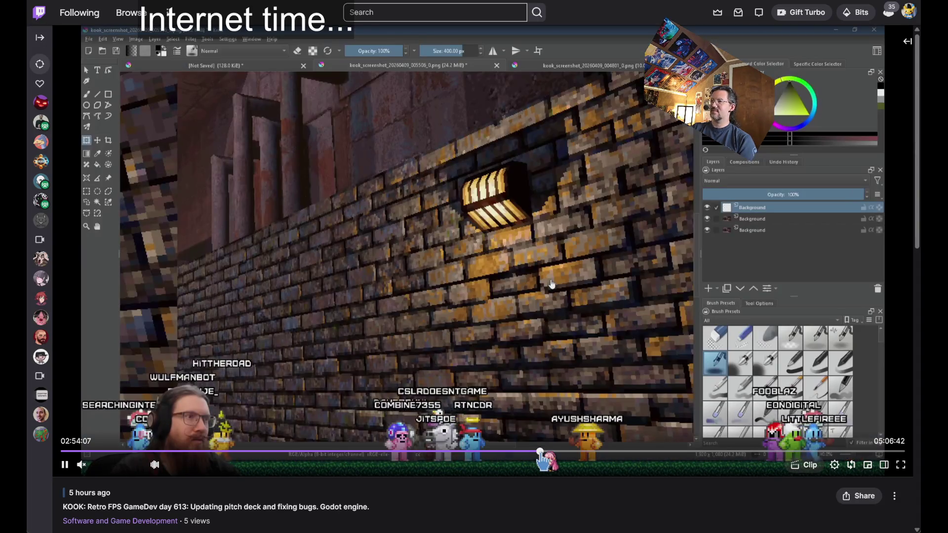
left_click(616, 452)
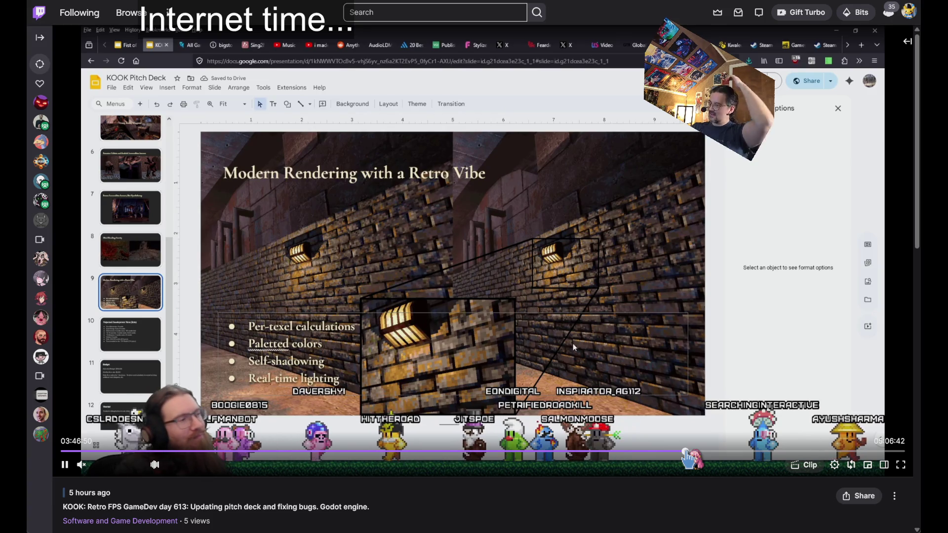
Seek the replay to the pitch deck slides and skip forward to the Budget slide.
left_click(687, 452)
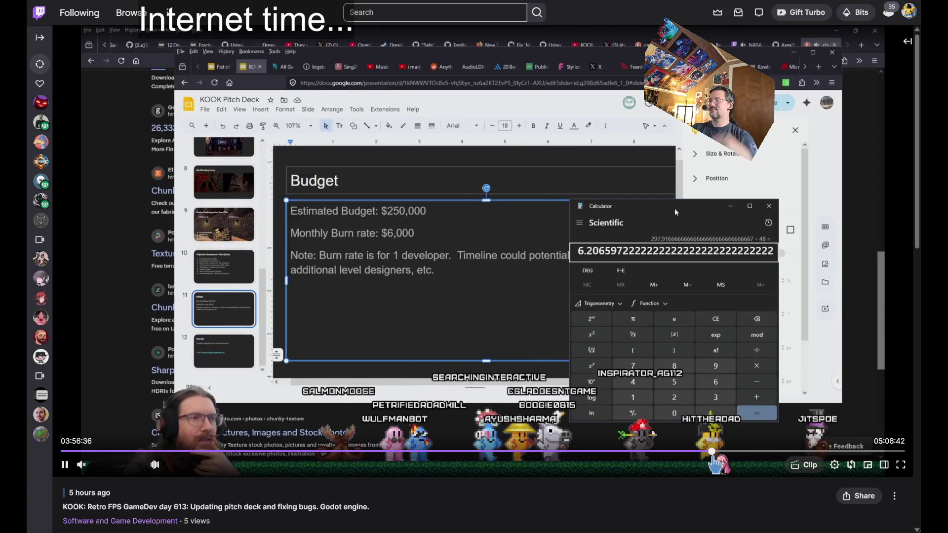
left_click(710, 452)
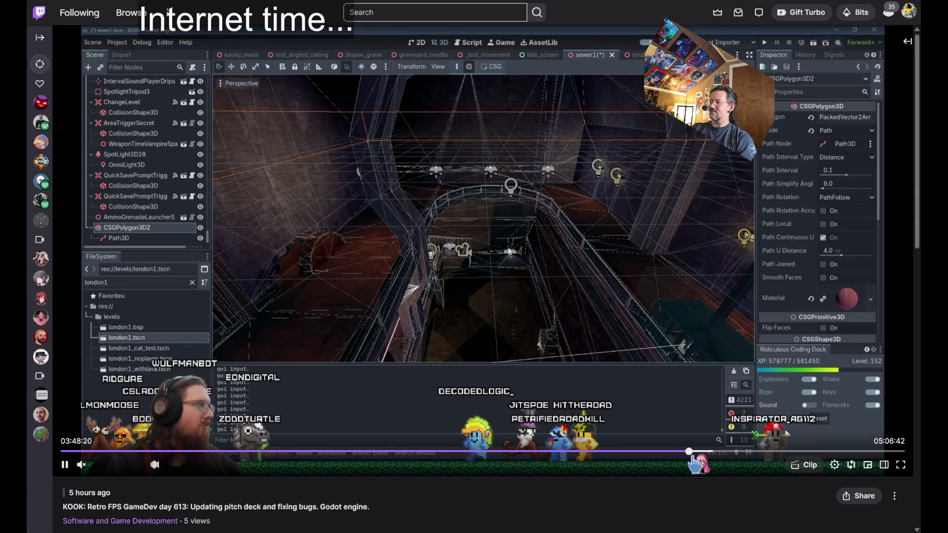
left_click(689, 452)
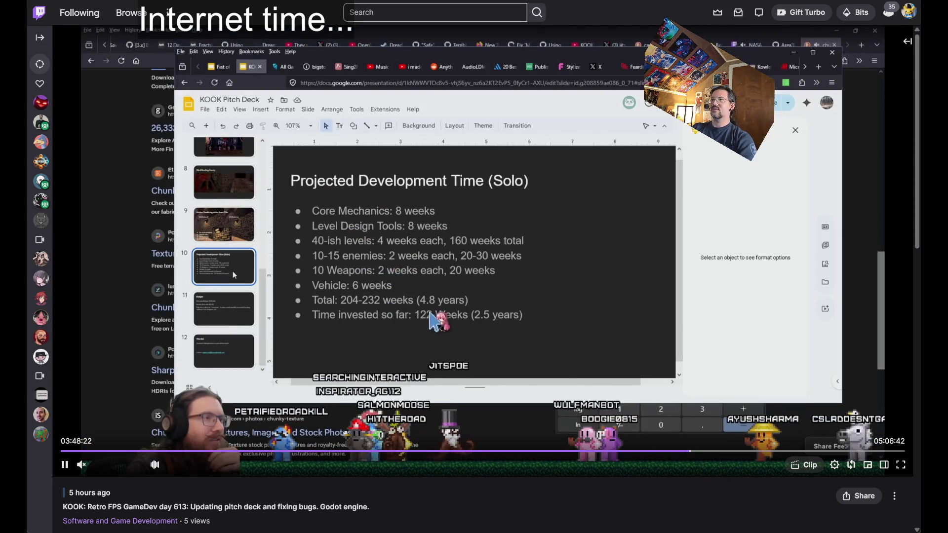
key("Right")
key("Right")
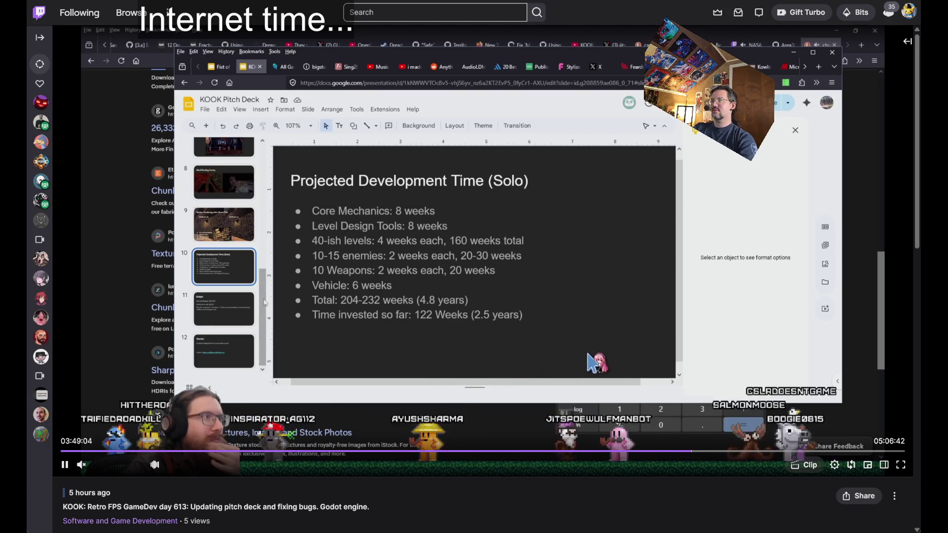
key("Right")
key("Right")
key("Right")
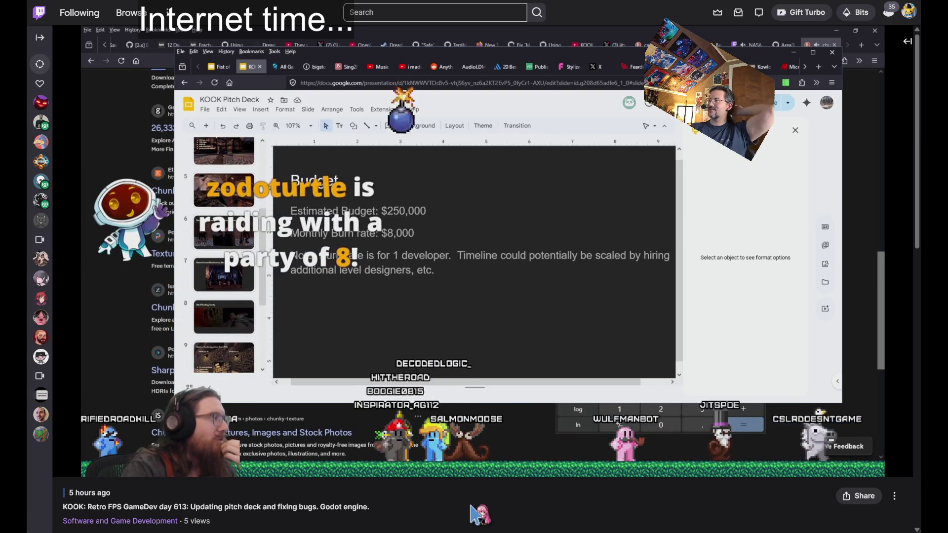
mouse_move(767, 36)
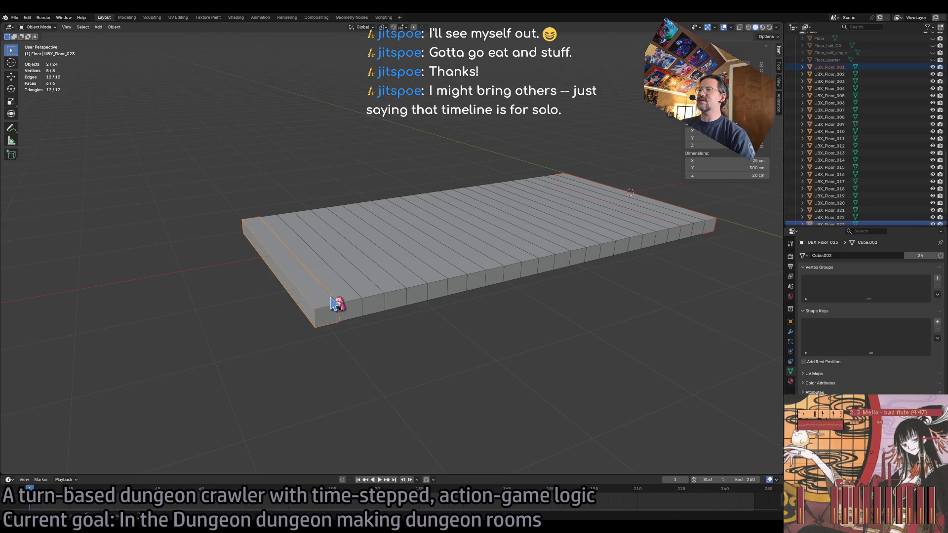
Deselect UBX_Floor_001 so only UBX_Floor_023 stays selected.
left_click(332, 313)
scroll(365, 296, "up", 5)
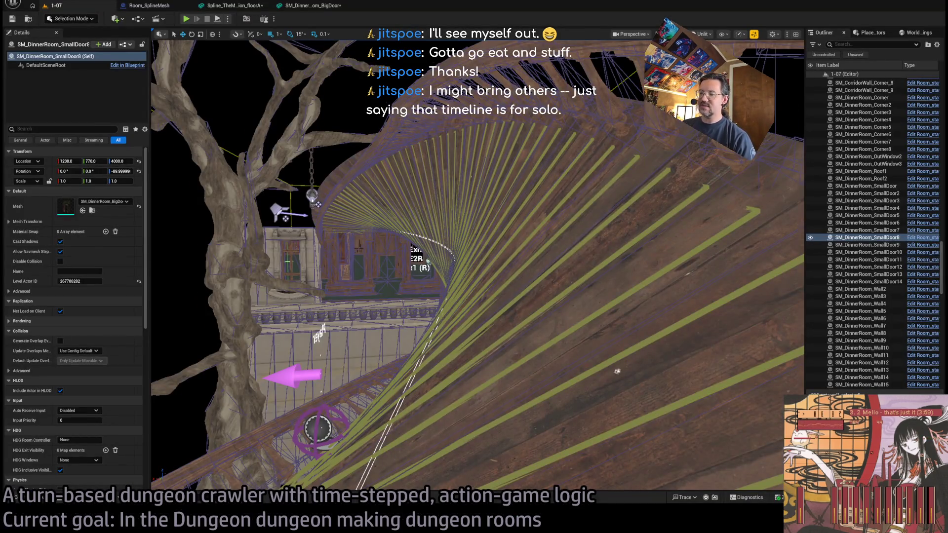
Fly the Unreal viewport camera over the curved wooden floor, then return to Blender.
left_click_drag(617, 371, 486, 249)
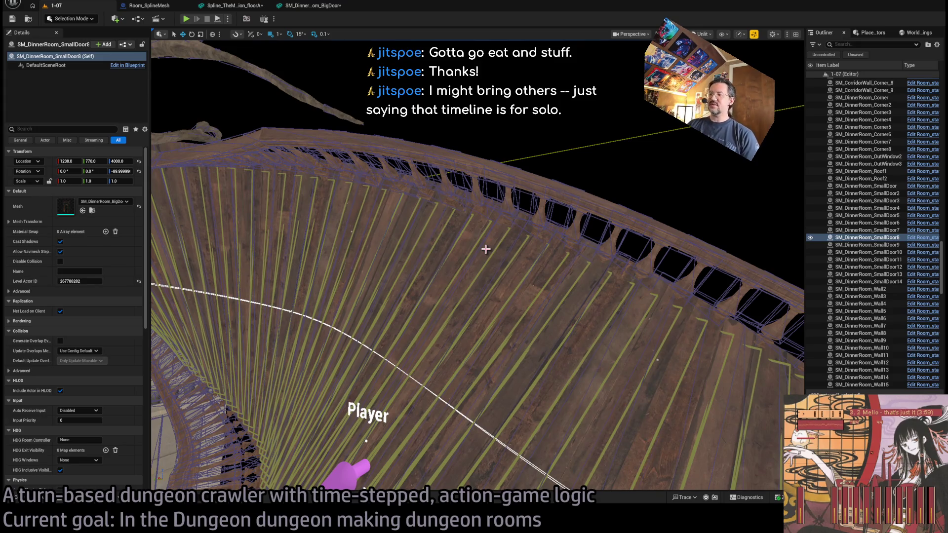
key("alt+Tab")
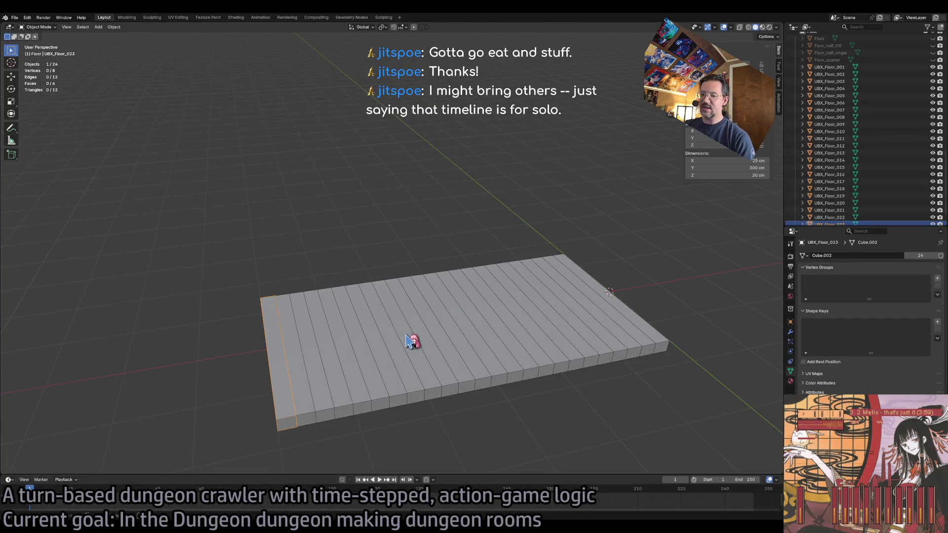
Select plank UBX_Floor_001 in the Outliner and enter Edit Mode on its mesh.
right_click(432, 317)
mouse_move(358, 307)
left_mouse_down()
mouse_move(597, 298)
mouse_move(676, 324)
left_mouse_up()
left_click(667, 330)
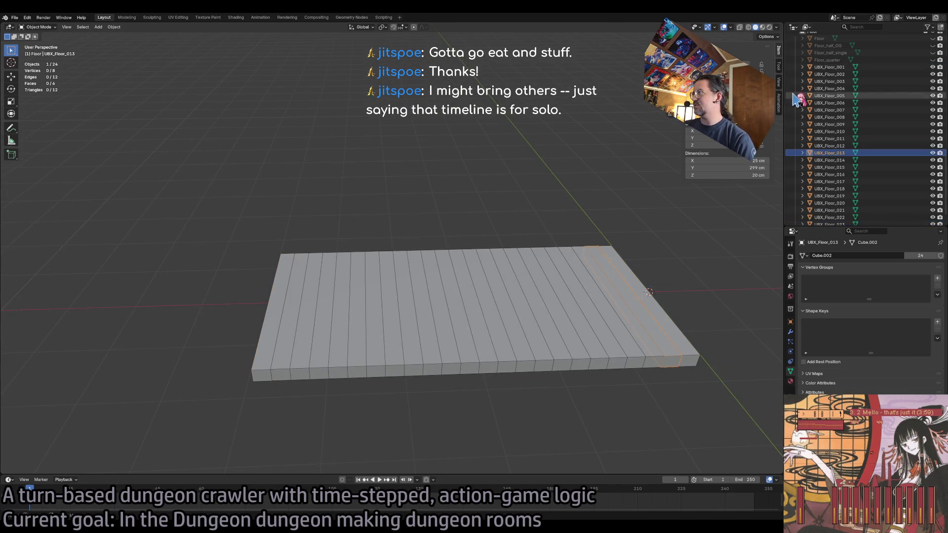
left_click(802, 66)
left_click(834, 74)
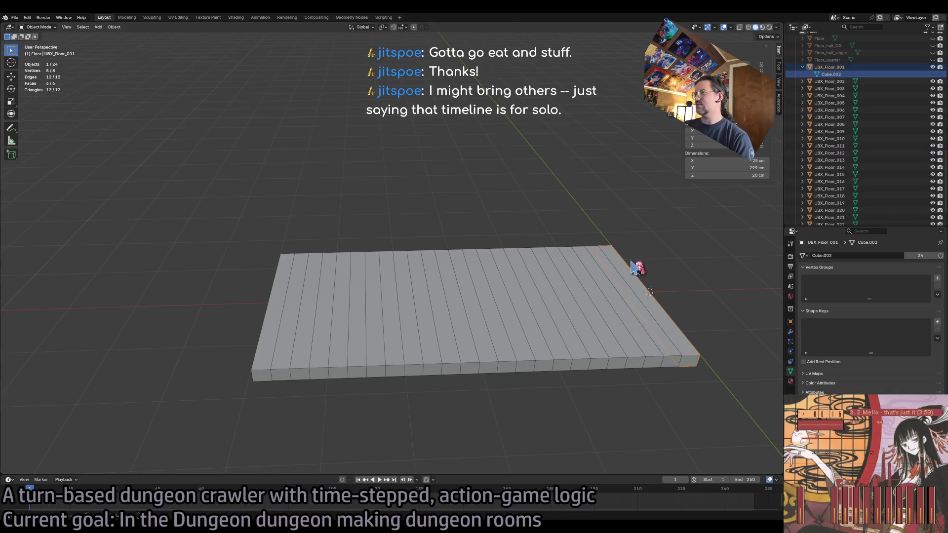
key("Tab")
mouse_move(674, 317)
left_mouse_down()
mouse_move(567, 291)
mouse_move(493, 304)
mouse_move(501, 280)
mouse_move(474, 288)
mouse_move(453, 278)
left_mouse_up()
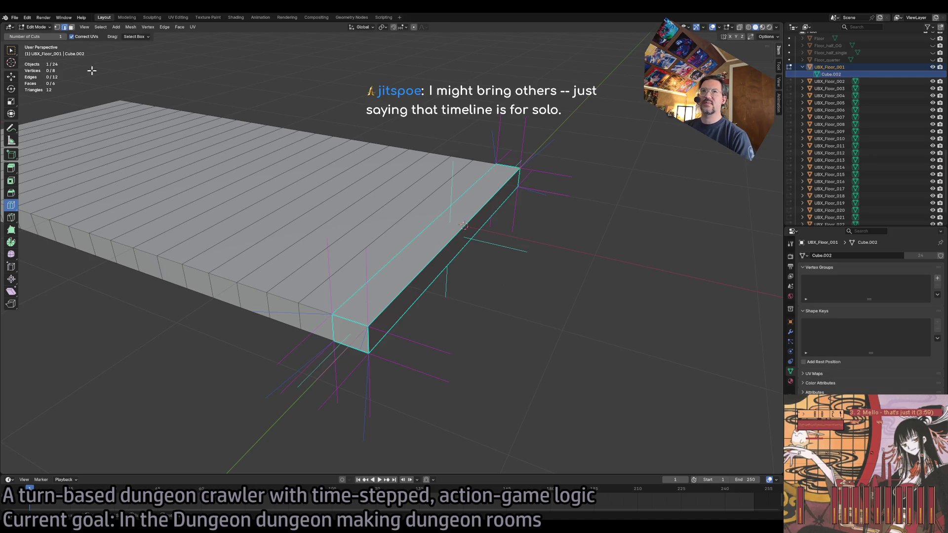
Push the end plank's long side face inward, narrowing it to about 12.5 cm.
key("w")
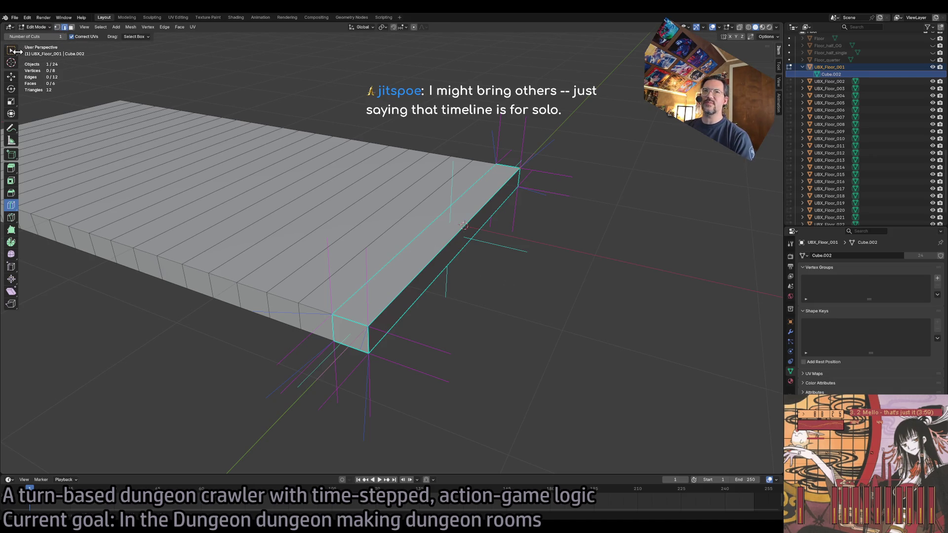
left_click(448, 257)
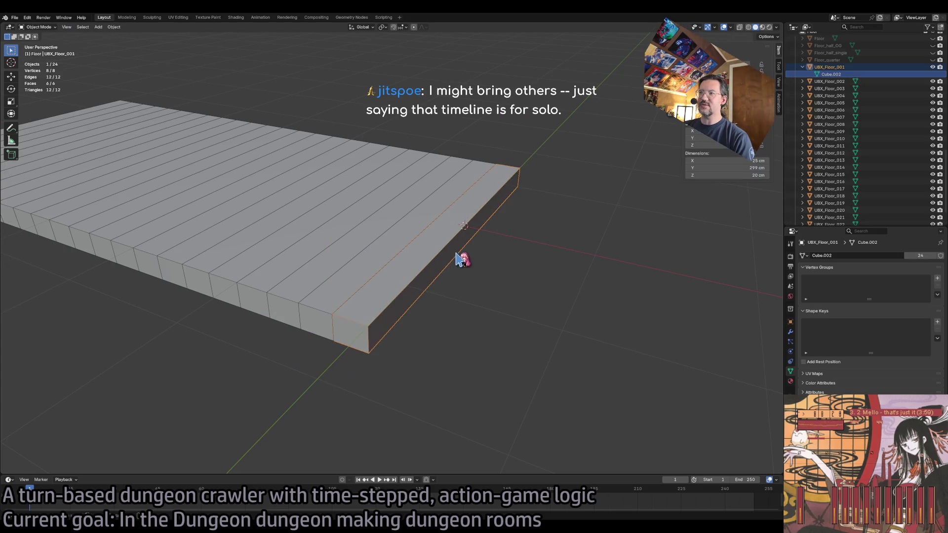
left_click(492, 266)
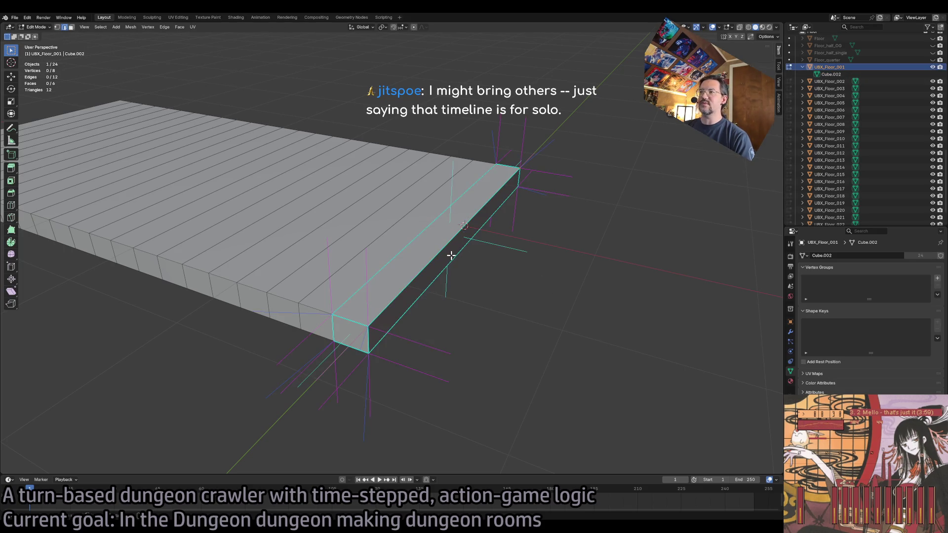
left_click(454, 258)
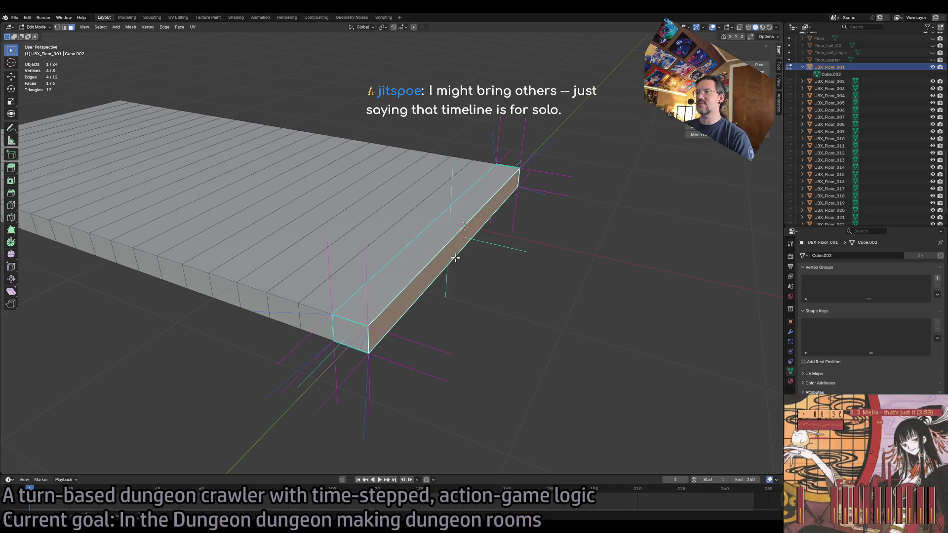
key("shift+space")
key("g")
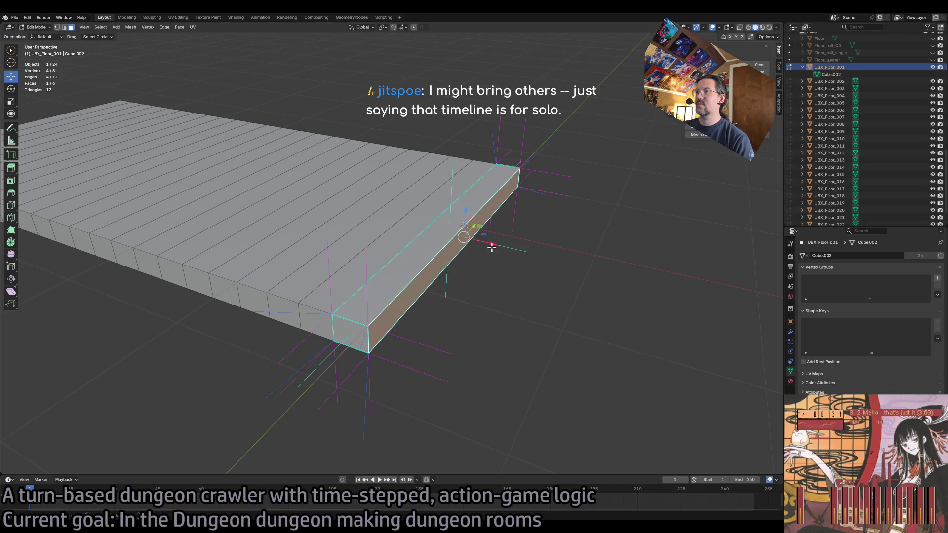
left_click_drag(492, 247, 473, 245)
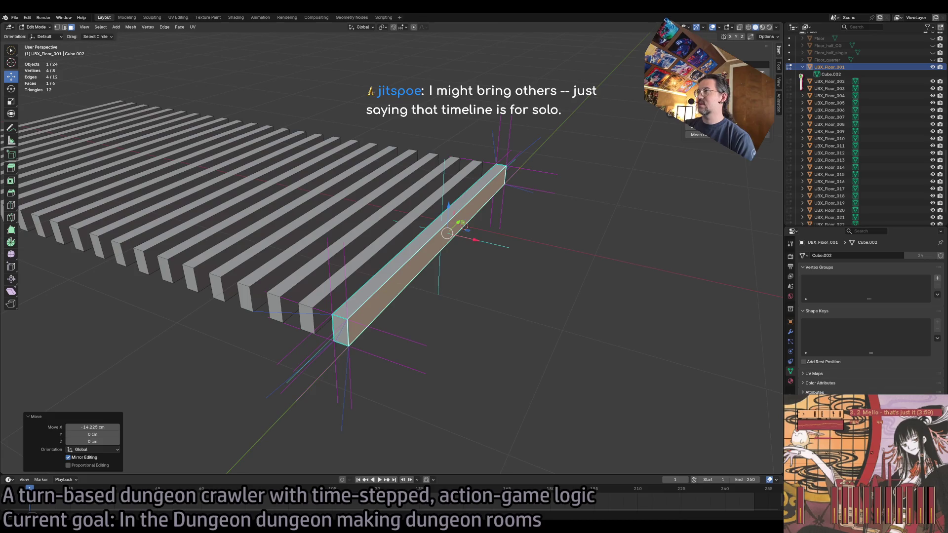
key("Return")
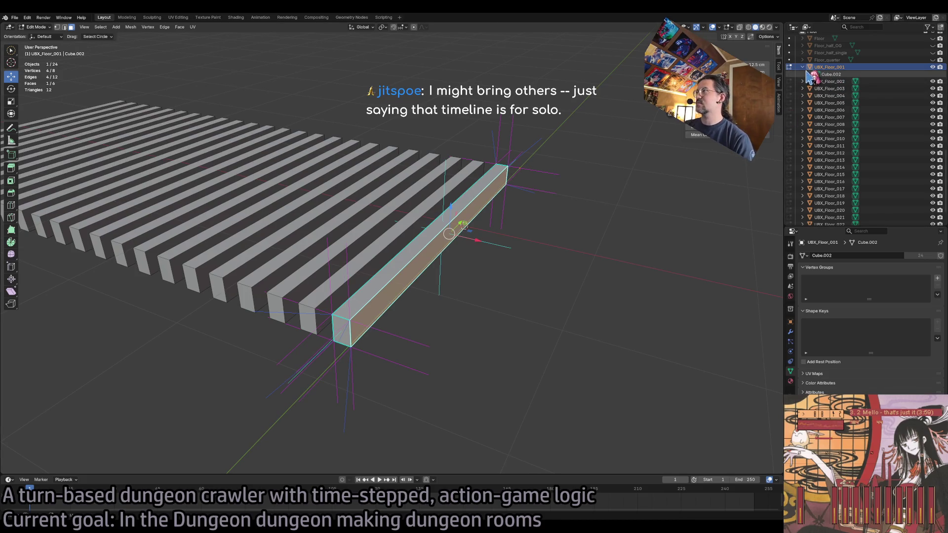
Deselect the plank's geometry and return to Object Mode.
left_click(802, 67)
scroll(835, 190, "down", 2)
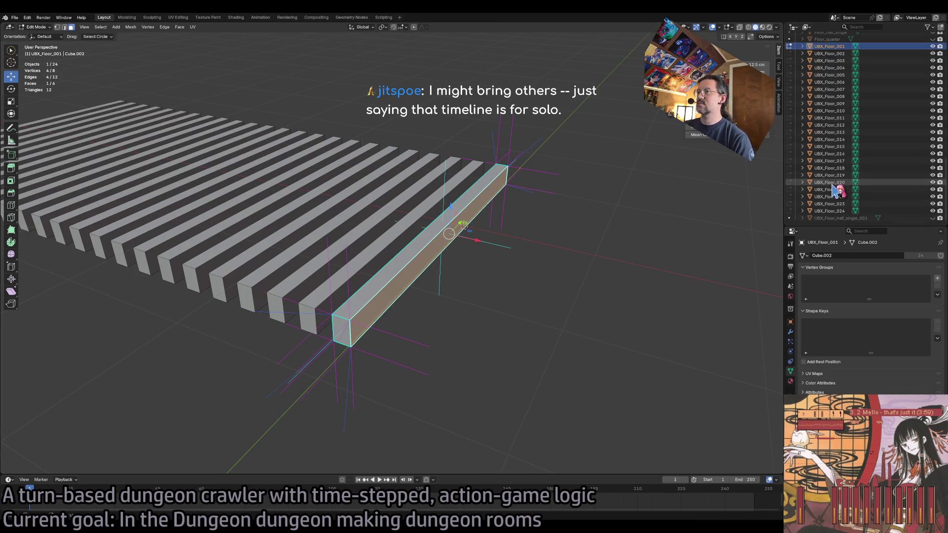
left_click(567, 270)
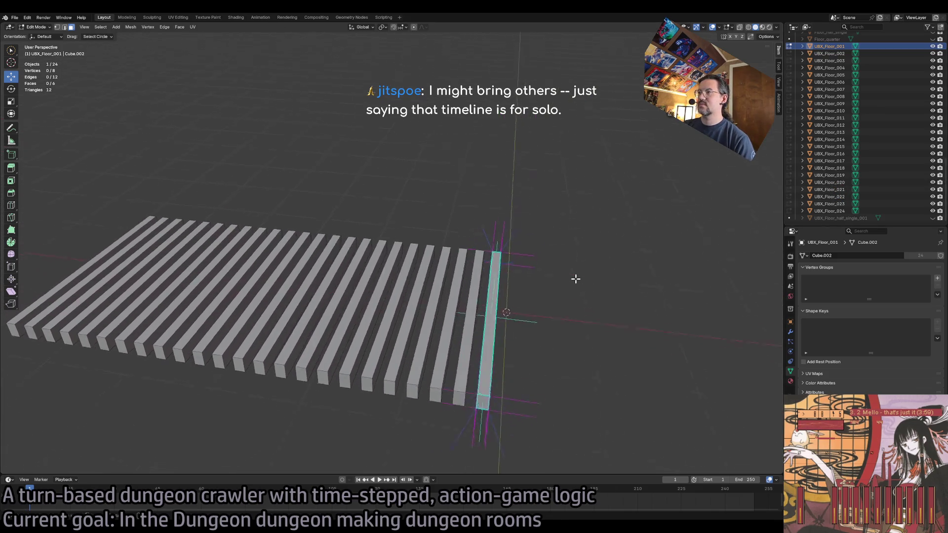
scroll(527, 288, "left", 5)
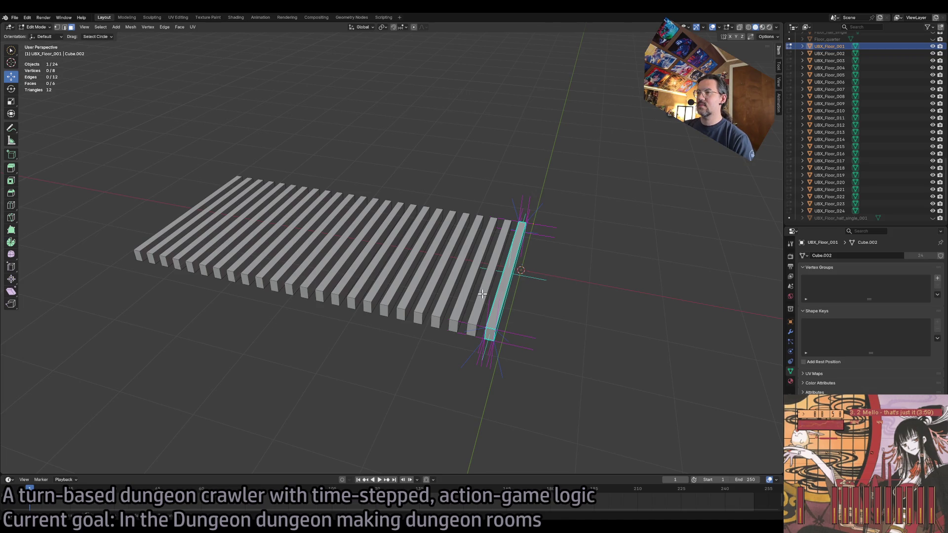
key("Tab")
Select all 24 floor planks.
left_click(504, 296, "shift")
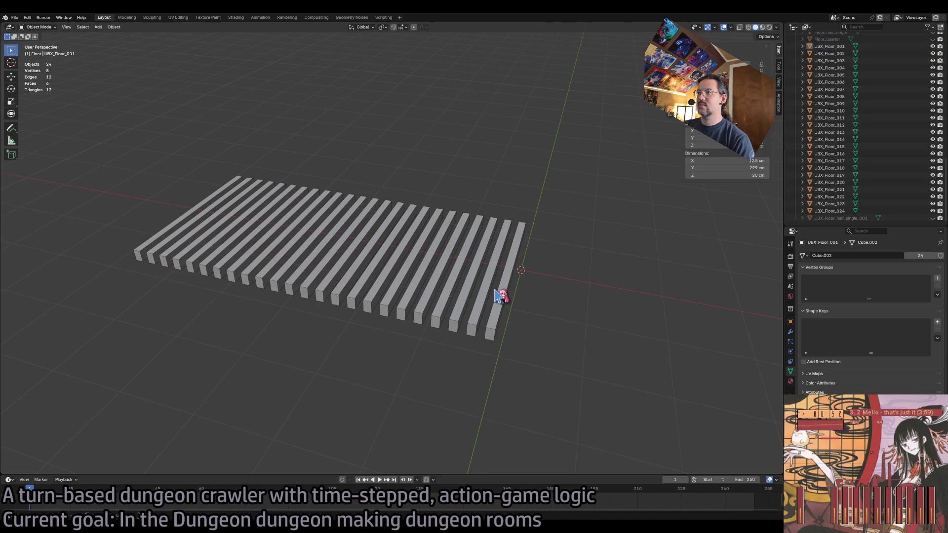
left_click(499, 297, "shift")
left_click(486, 297, "shift")
left_click(474, 293, "shift")
left_click(458, 293, "shift")
left_click(430, 290, "shift")
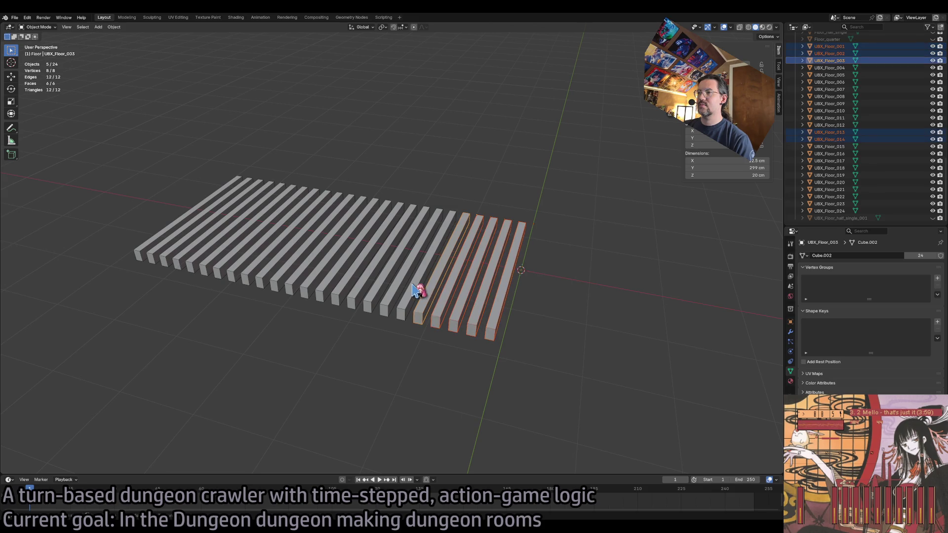
left_click(414, 289, "shift")
left_click(399, 291, "shift")
left_click(375, 295, "shift")
left_click(365, 296, "shift")
key("a")
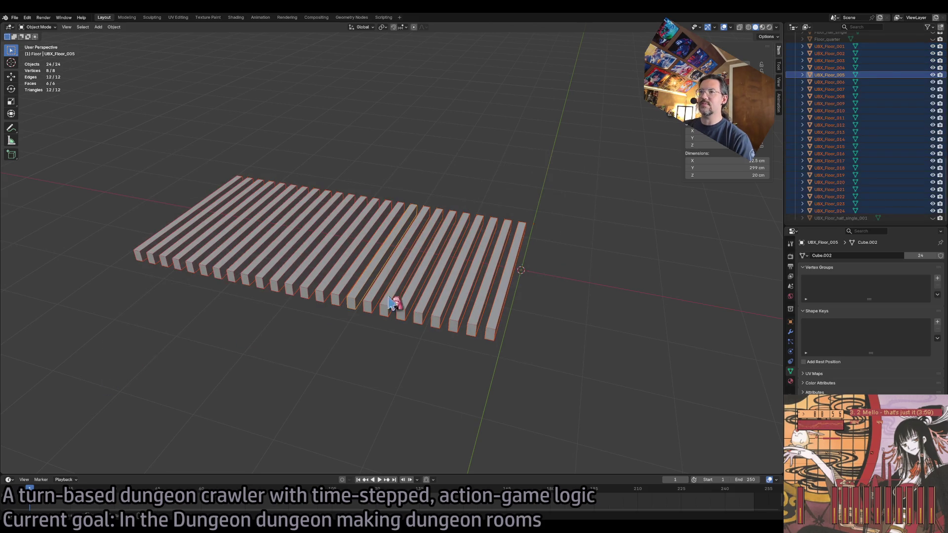
Duplicate the planks and shift the copies 12.5 cm along X into the gaps.
key("shift+d")
right_click(523, 278)
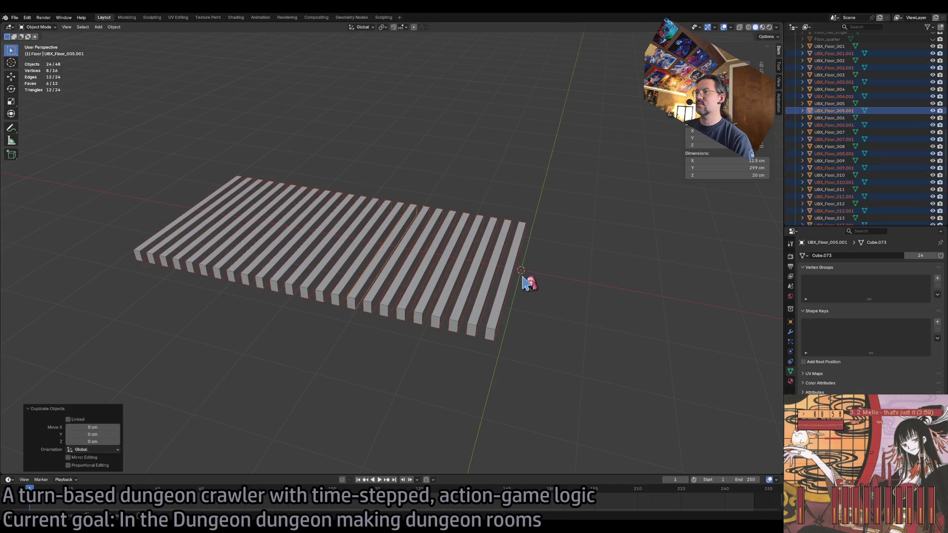
key("shift+space")
key("g")
left_click_drag(408, 209, 412, 204)
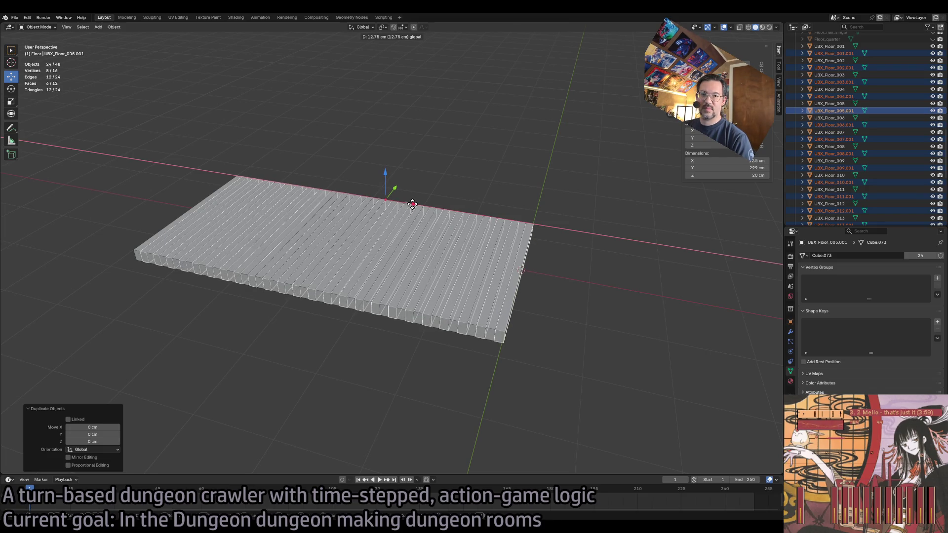
left_click(412, 204)
left_click(103, 427)
type("12.5")
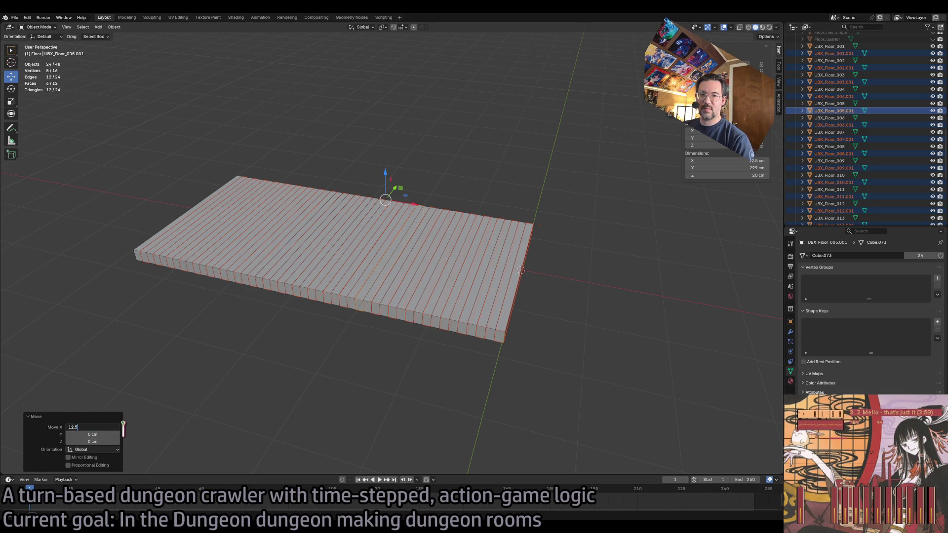
key("Return")
left_click(572, 310)
Rename planks UBX_Floor_001.001 through 003.001 with the next sequential UBX_Floor numbers.
key("Tab")
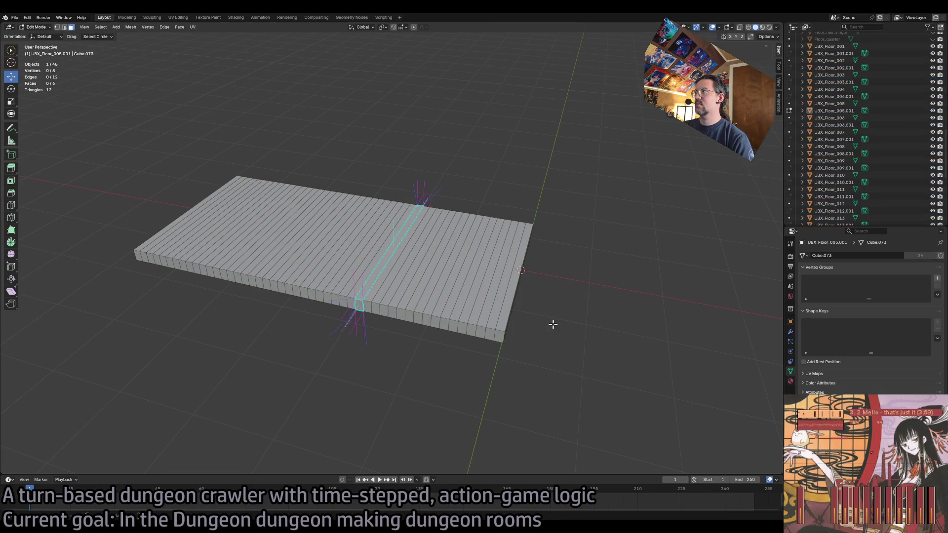
scroll(888, 163, "down", 3)
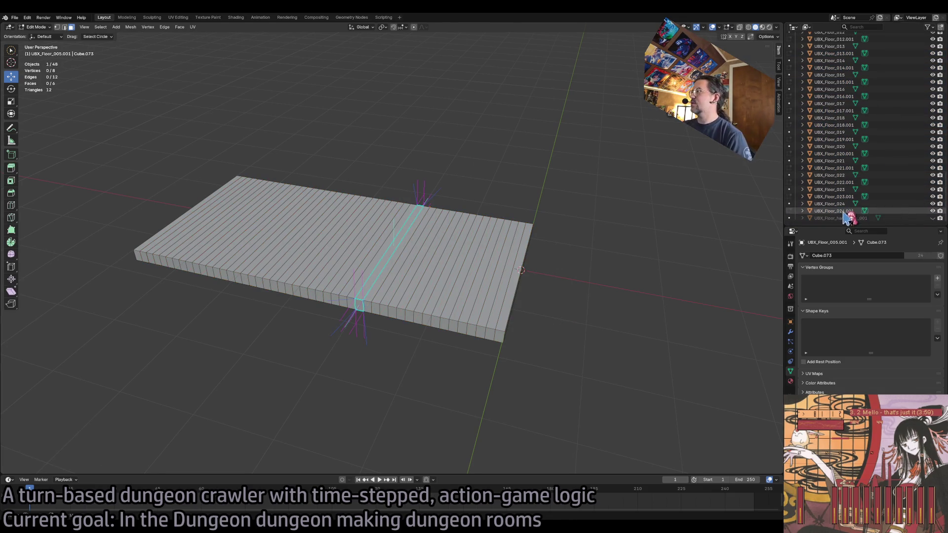
scroll(869, 163, "up", 8)
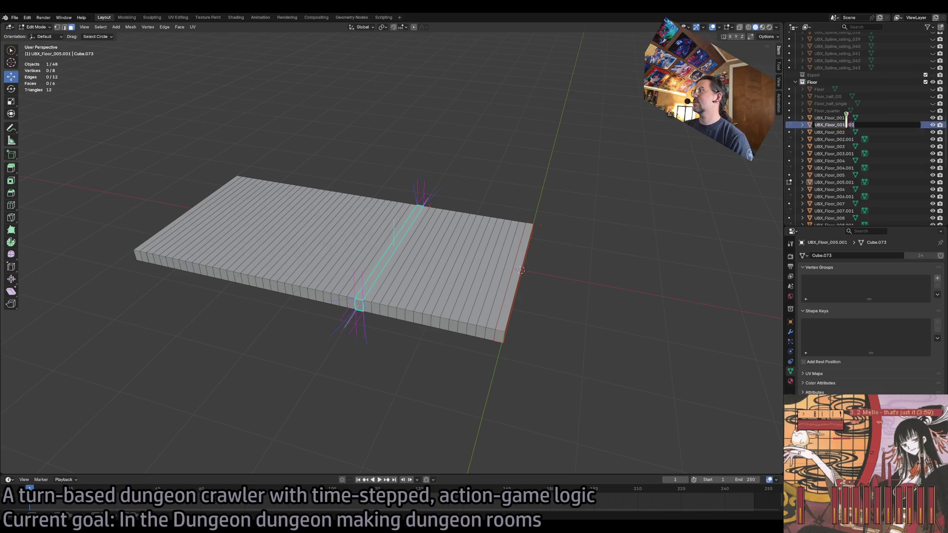
left_click(840, 125)
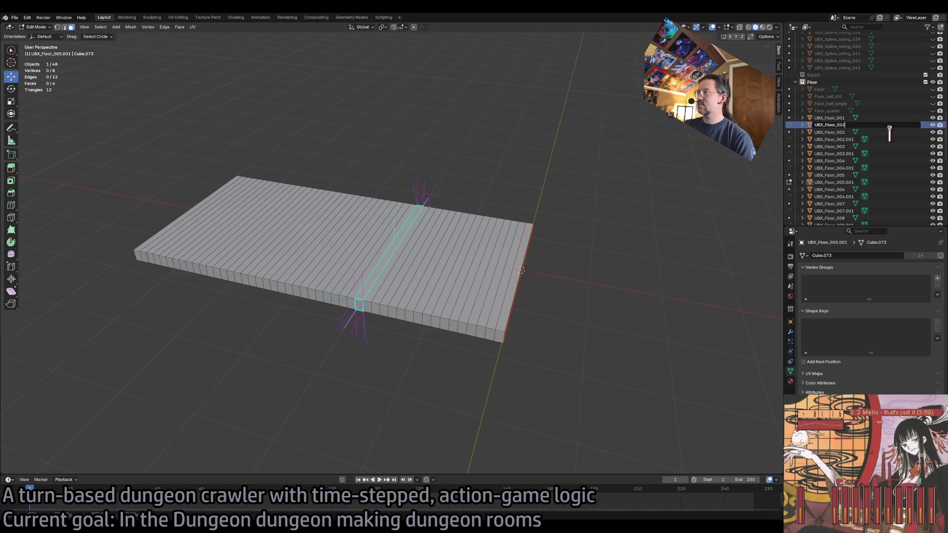
type("15")
key("Return")
scroll(842, 134, "down", 1)
double_click(841, 125)
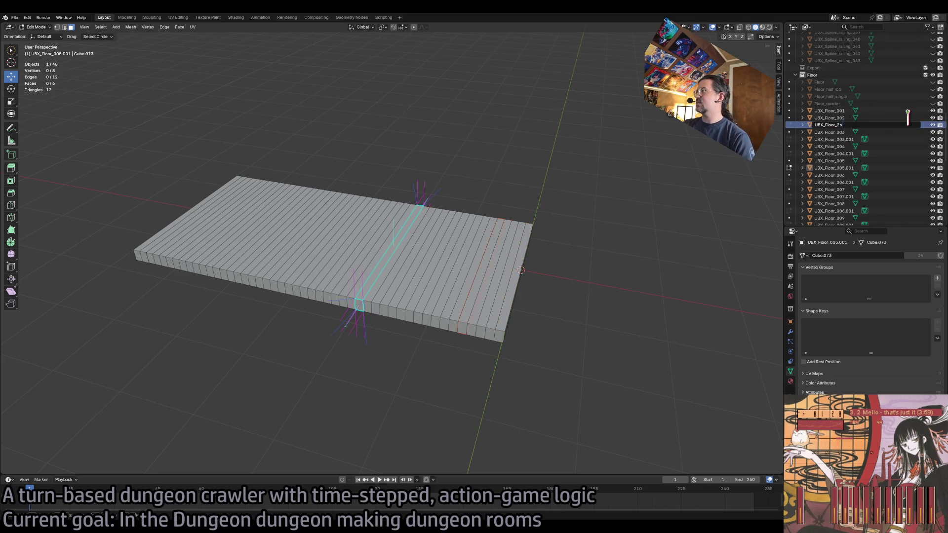
type("16")
key("Return")
scroll(869, 124, "down", 1)
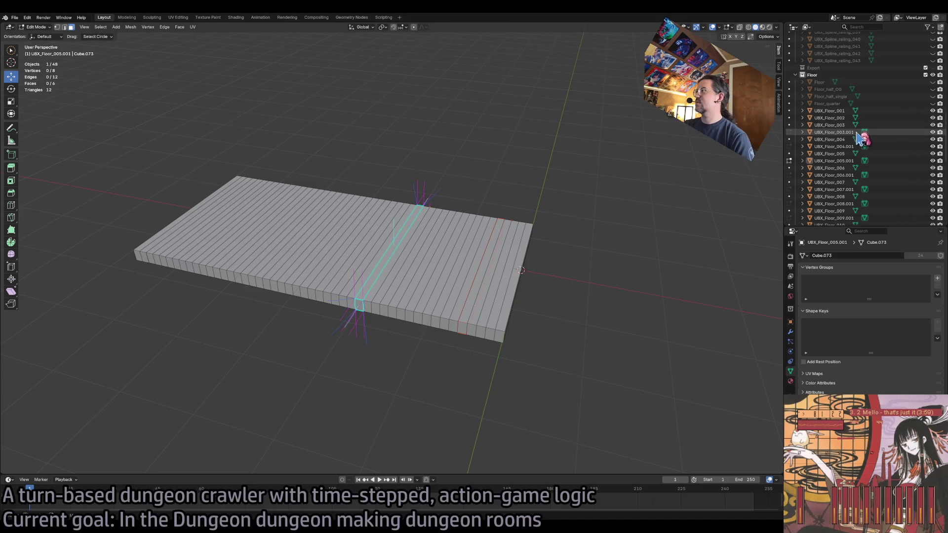
double_click(848, 125)
key("BackSpace")
key("BackSpace")
key("BackSpace")
type("17")
key("Return")
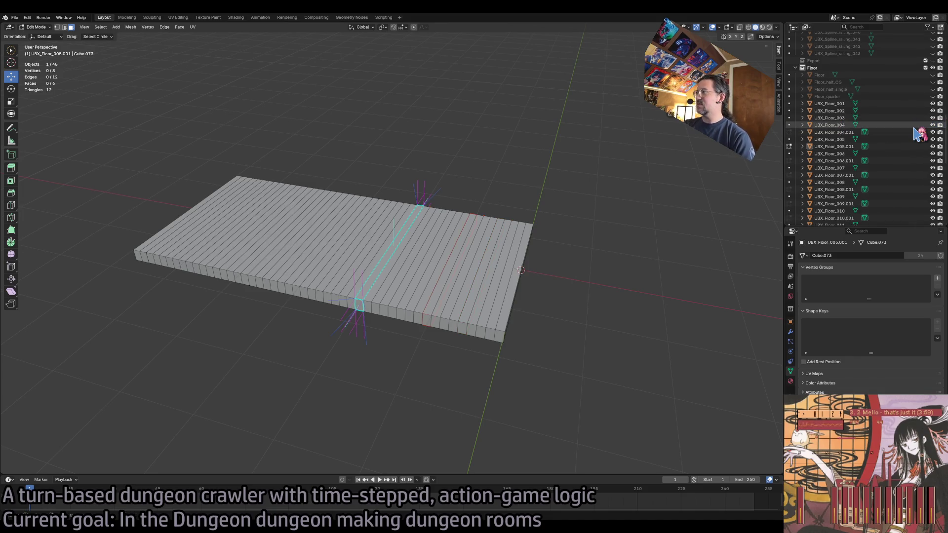
Rename planks UBX_Floor_004.001 through 008.001 to UBX_Floor_028 through UBX_Floor_032.
scroll(869, 127, "down", 1)
double_click(838, 125)
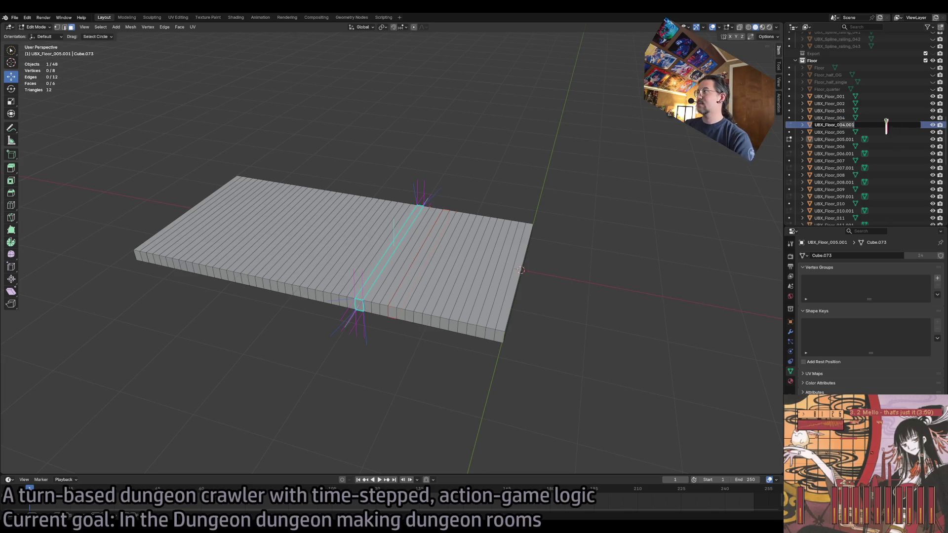
type("26")
key("Return")
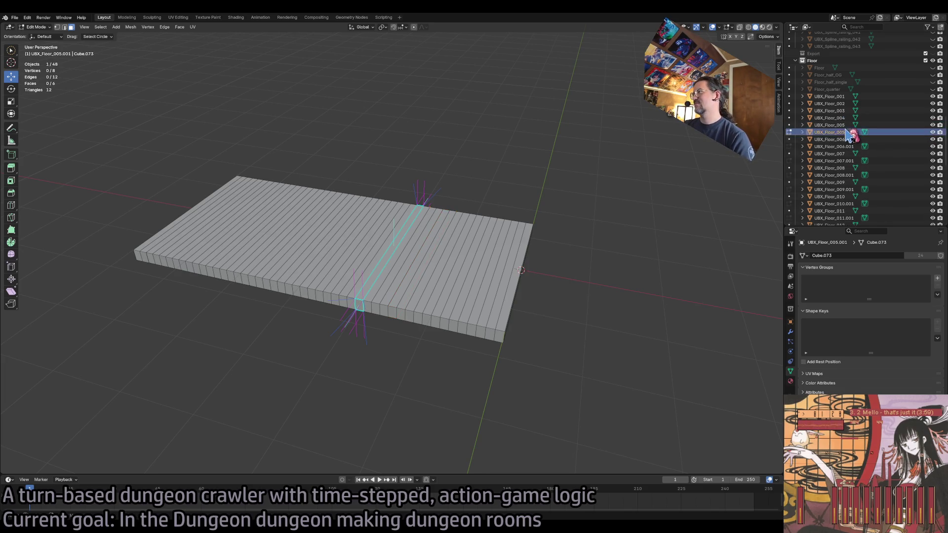
scroll(840, 125, "down", 1)
double_click(838, 125)
key("BackSpace")
key("BackSpace")
key("BackSpace")
type("29")
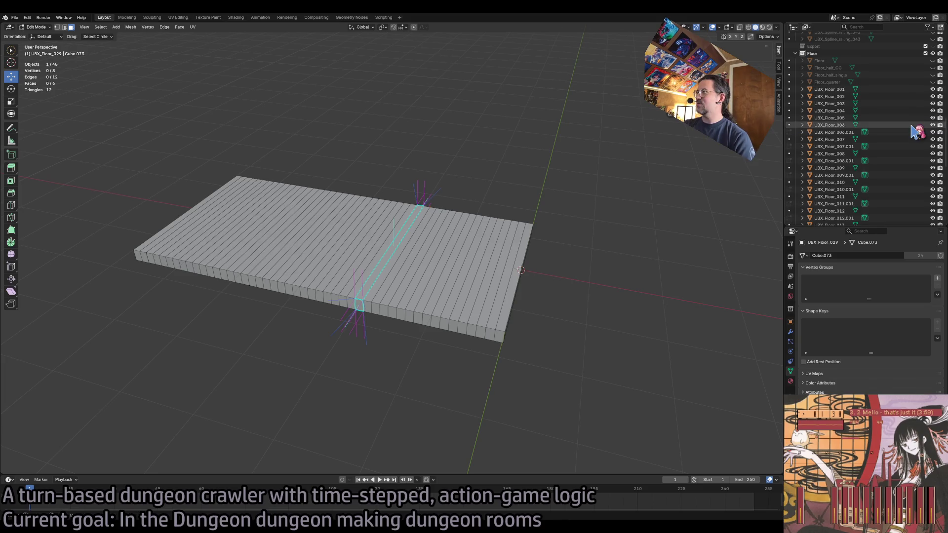
key("Return")
scroll(849, 127, "down", 1)
double_click(849, 125)
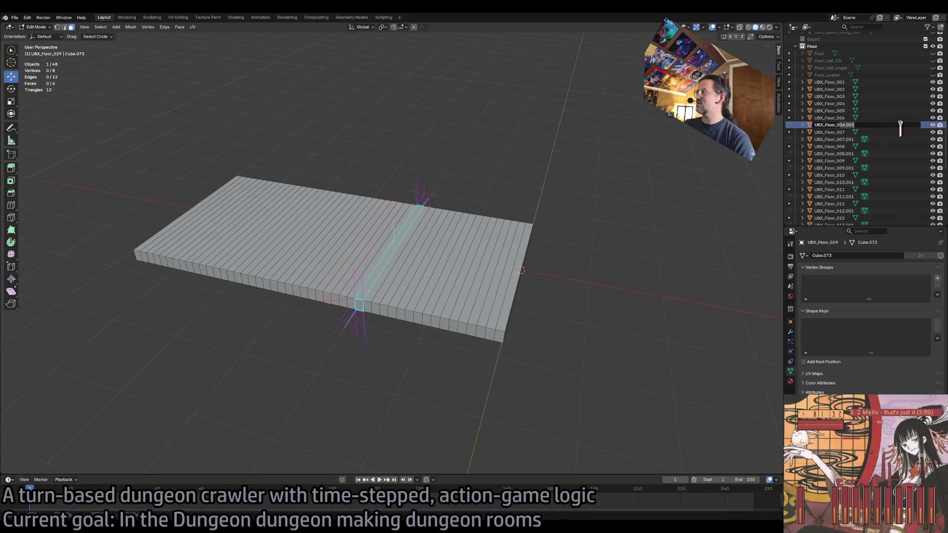
key("Return")
scroll(869, 128, "down", 1)
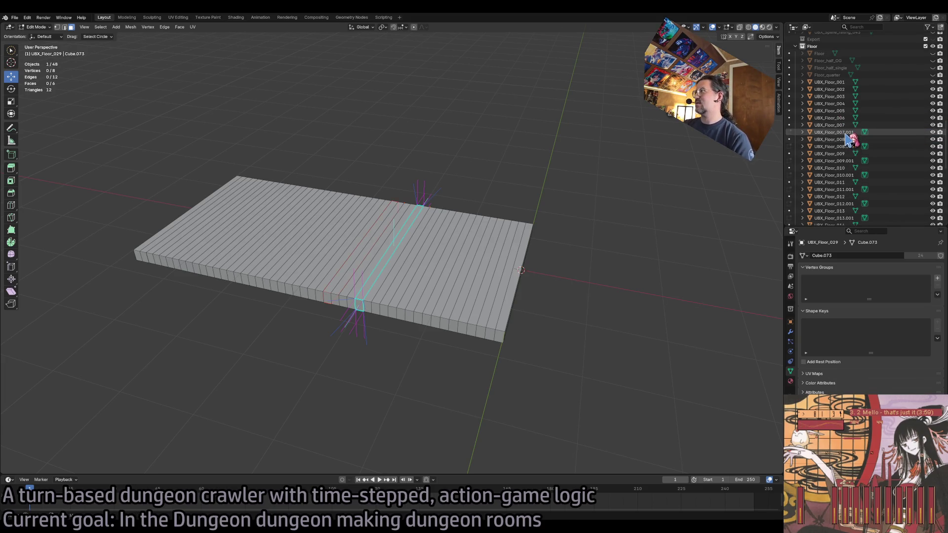
double_click(844, 125)
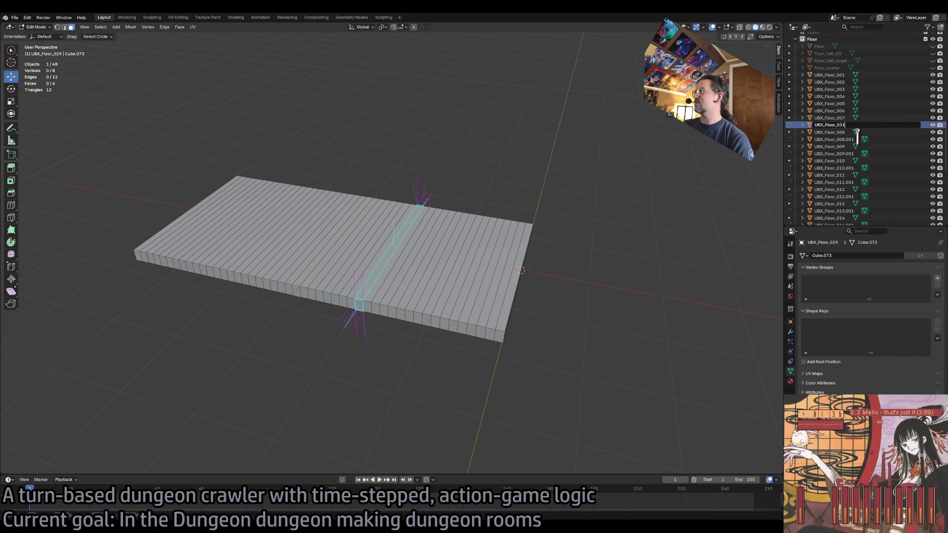
key("Return")
scroll(851, 129, "down", 1)
double_click(841, 125)
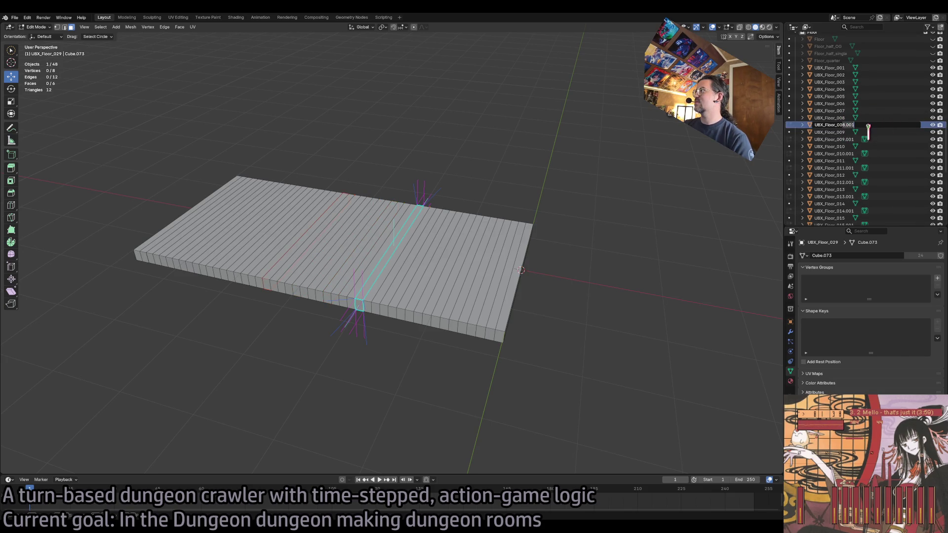
key("Return")
Rename planks UBX_Floor_009.001 through 014.001 to continue the sequential UBX_Floor numbering.
scroll(859, 130, "down", 1)
double_click(842, 126)
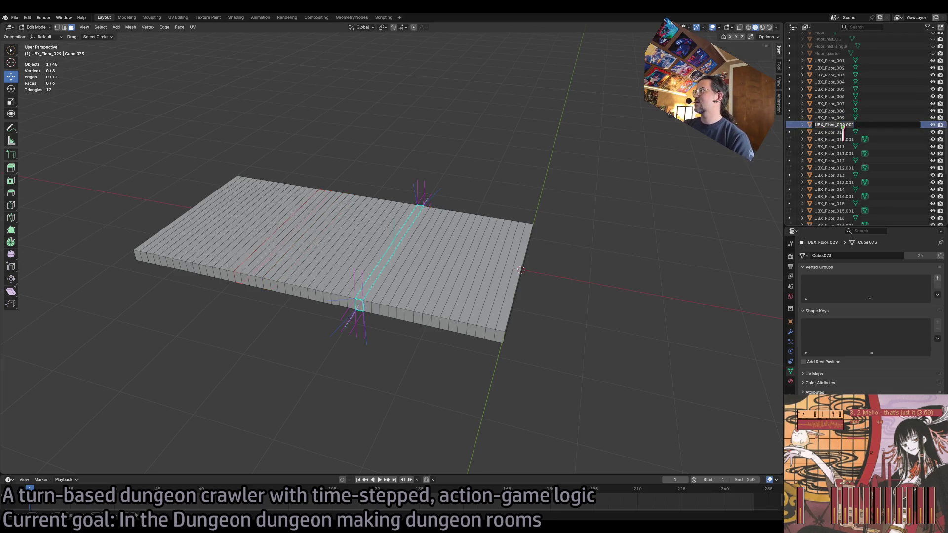
key("Return")
scroll(869, 127, "down", 1)
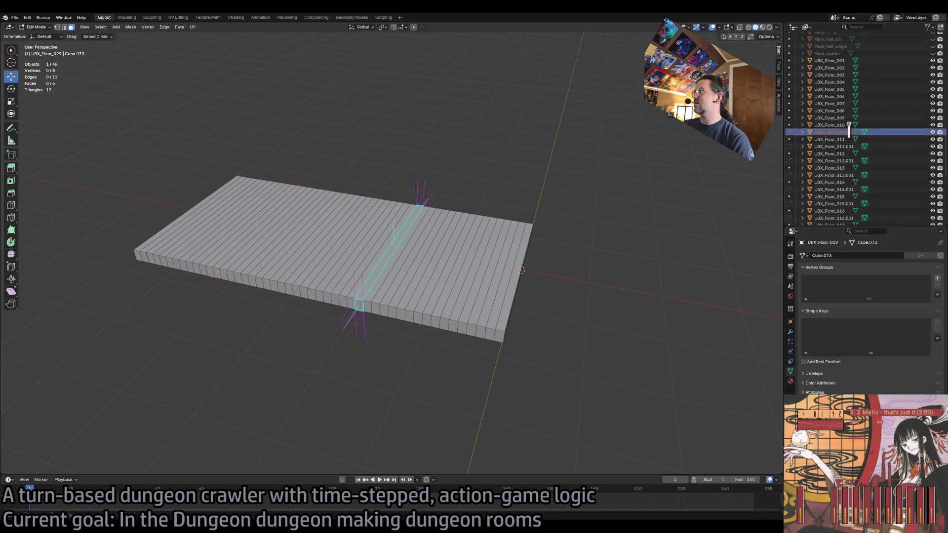
double_click(840, 125)
key("Return")
scroll(874, 127, "down", 1)
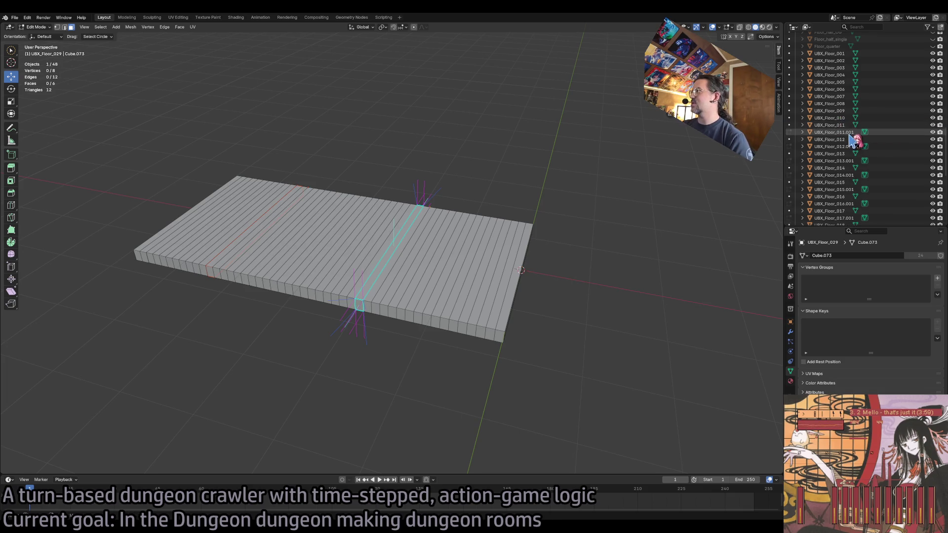
double_click(846, 126)
key("Return")
scroll(869, 130, "down", 1)
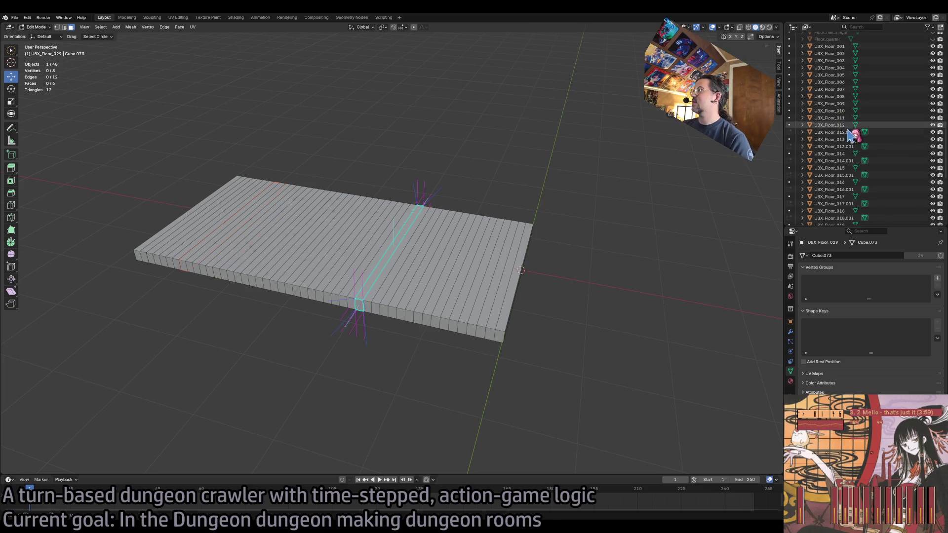
double_click(840, 126)
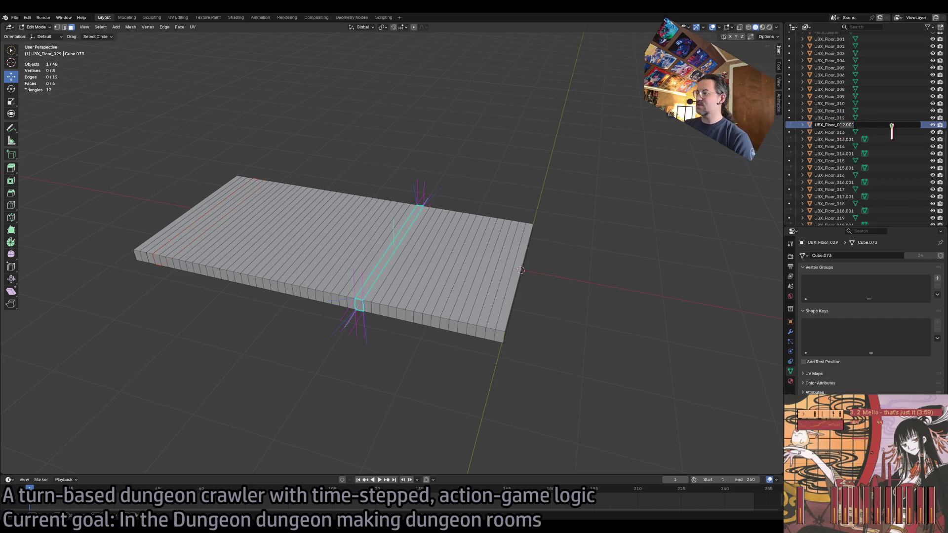
type("4")
key("Return")
scroll(869, 129, "down", 1)
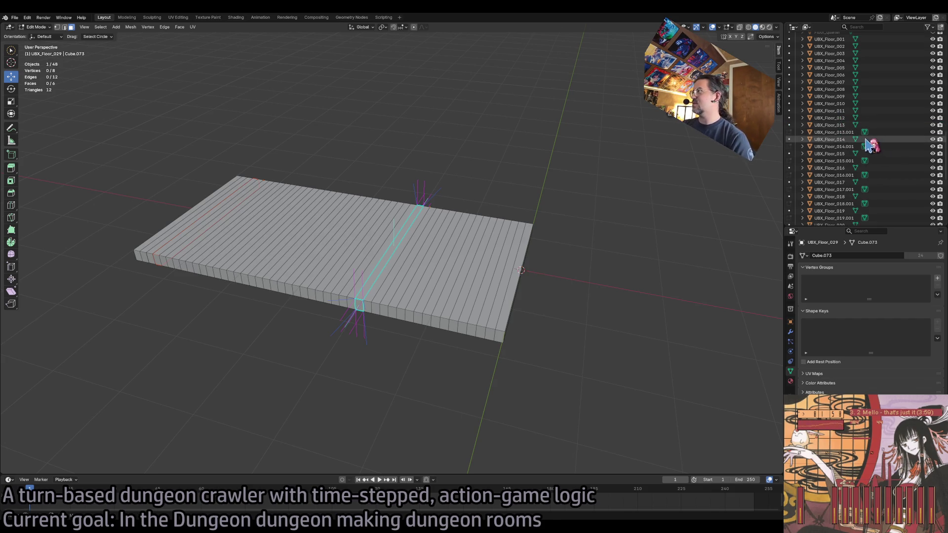
double_click(838, 125)
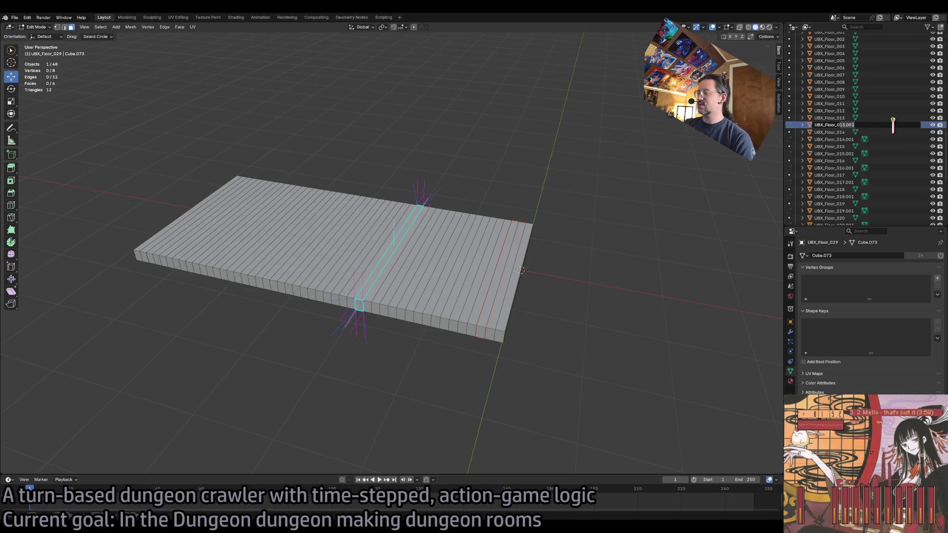
key("Return")
scroll(869, 128, "down", 1)
double_click(846, 126)
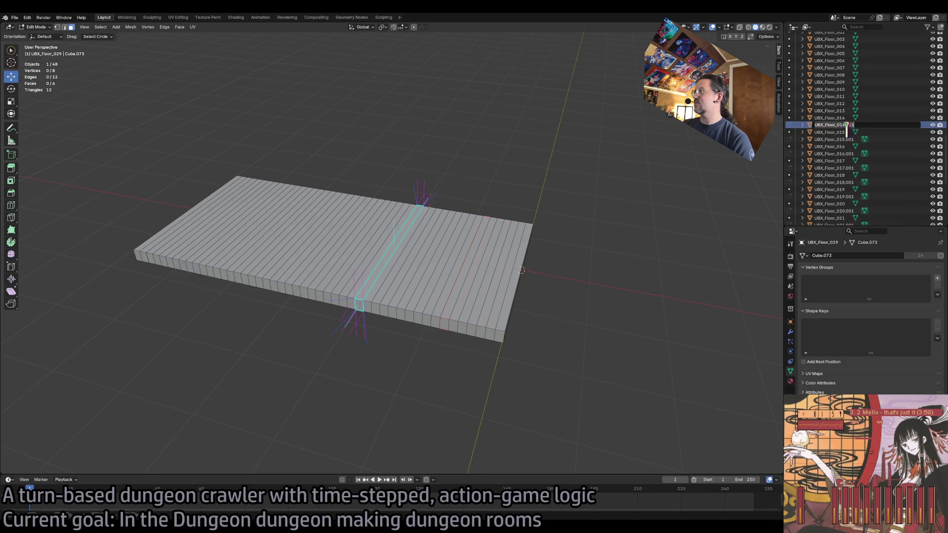
type("57")
key("Return")
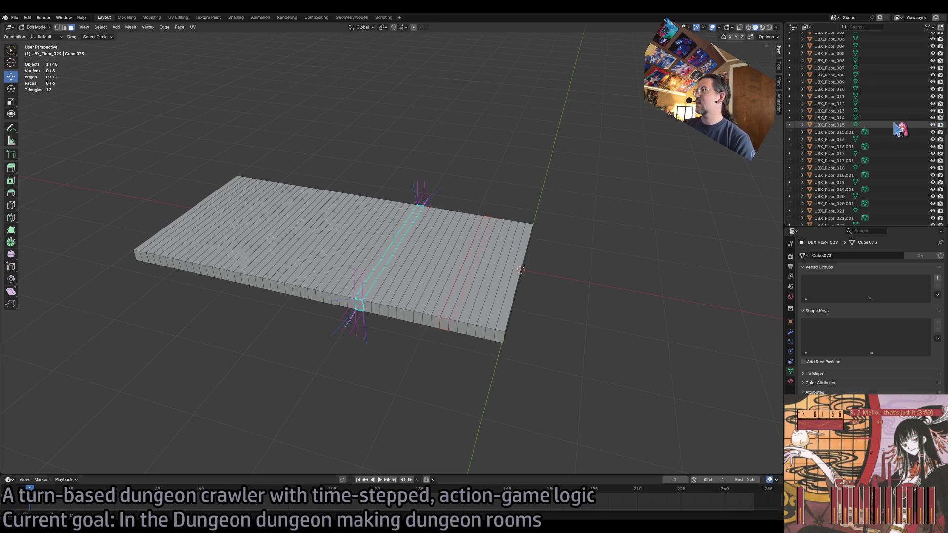
Rename planks UBX_Floor_015.001 through 019.001, starting at UBX_Floor_039.
scroll(905, 186, "down", 5)
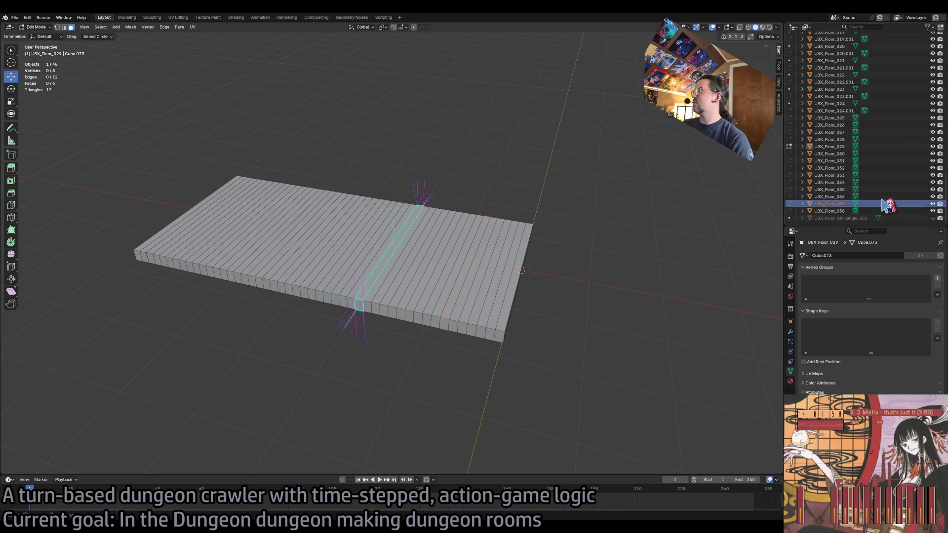
scroll(887, 180, "up", 5)
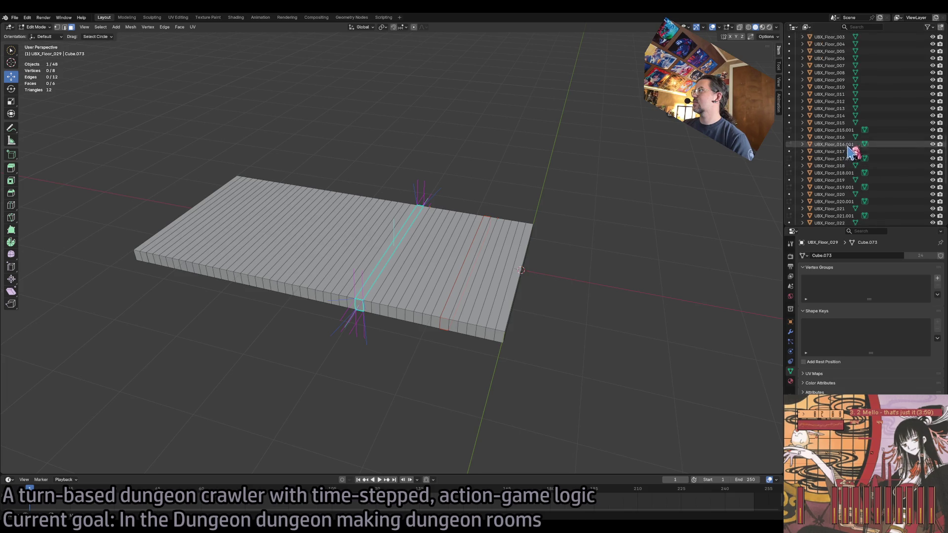
scroll(859, 148, "down", 1)
double_click(848, 125)
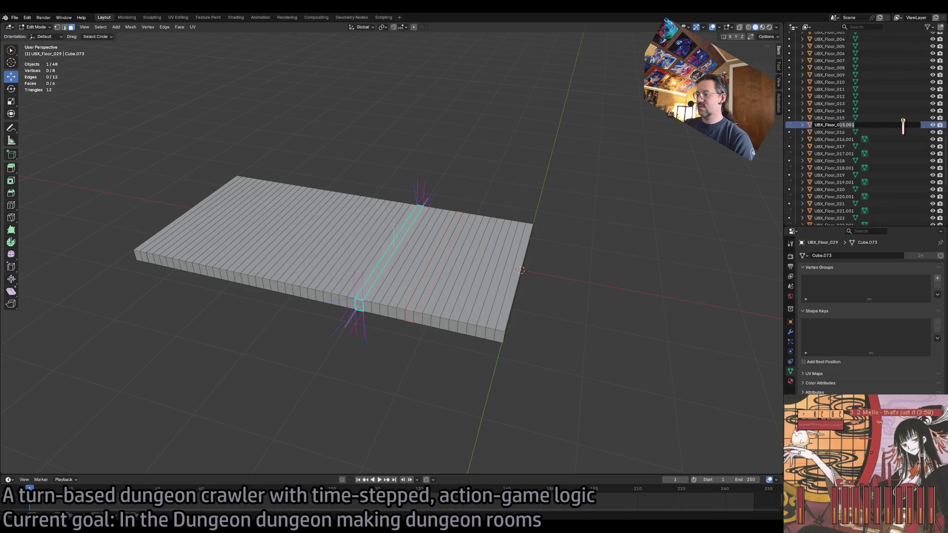
type("24")
key("Return")
double_click(842, 131)
scroll(842, 132, "down", 1)
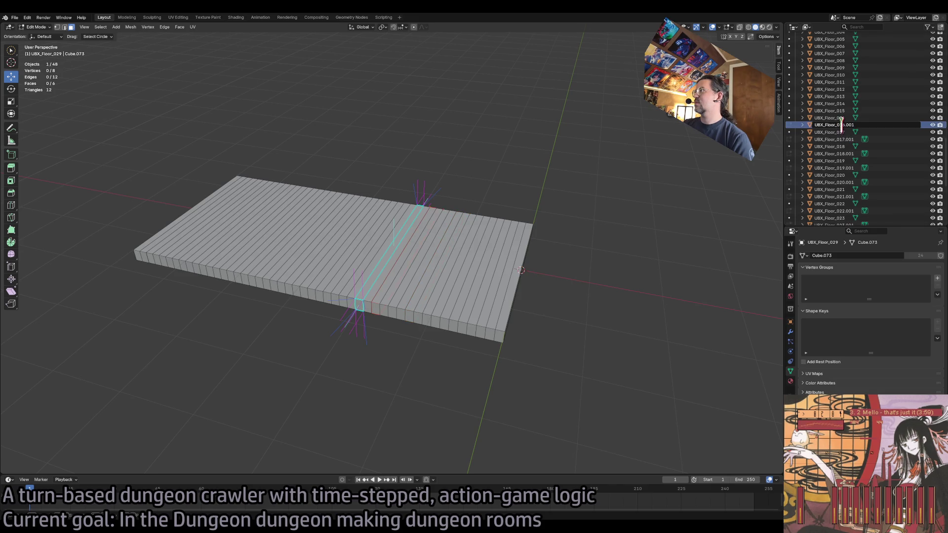
key("Return")
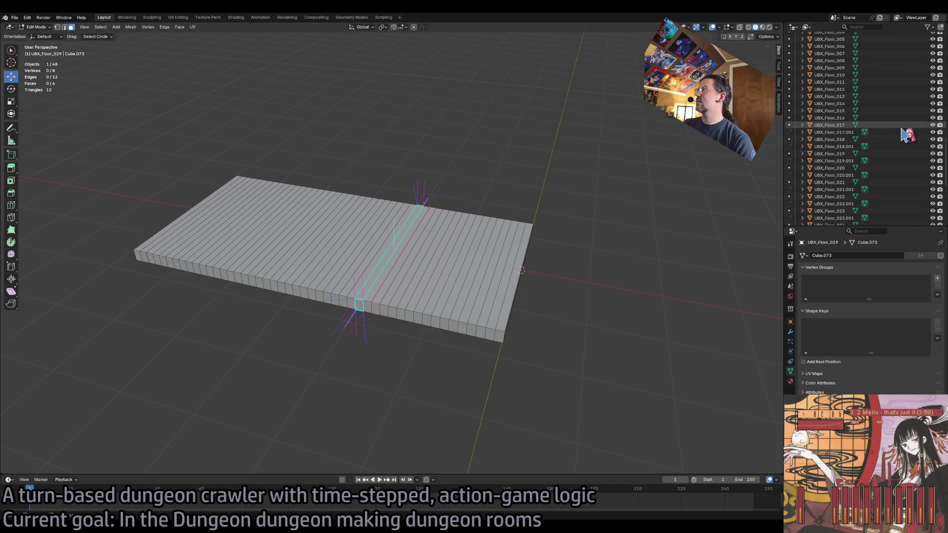
double_click(841, 133)
scroll(841, 132, "down", 1)
key("Return")
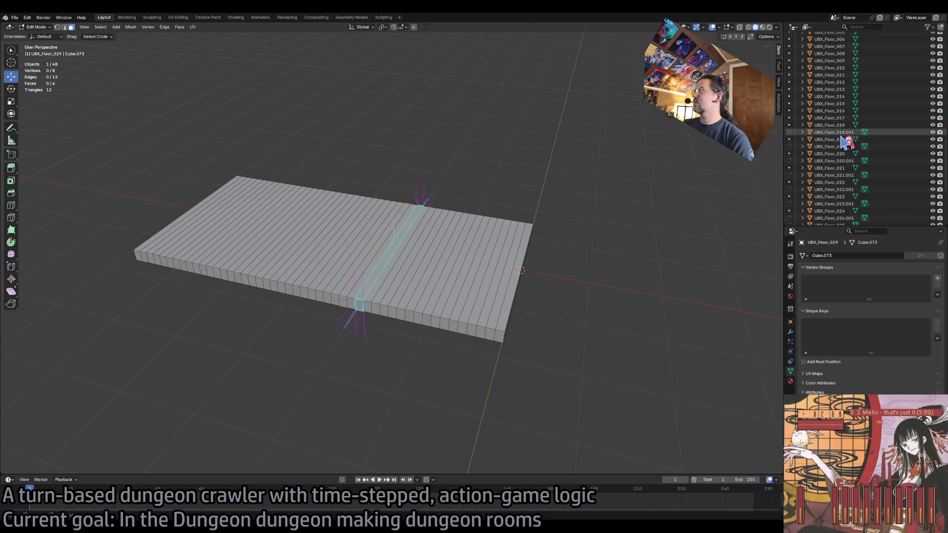
double_click(840, 132)
scroll(838, 129, "down", 1)
key("Return")
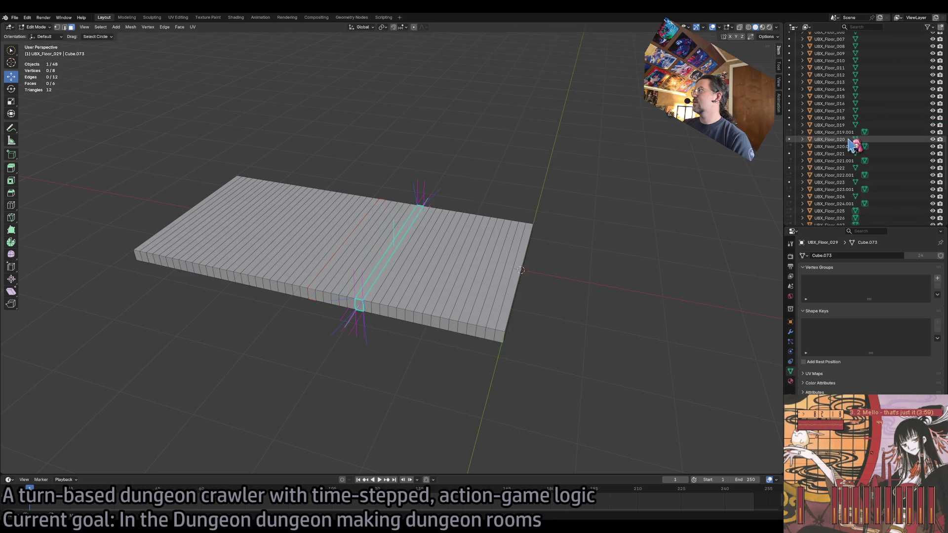
double_click(848, 133)
scroll(847, 130, "down", 1)
key("Return")
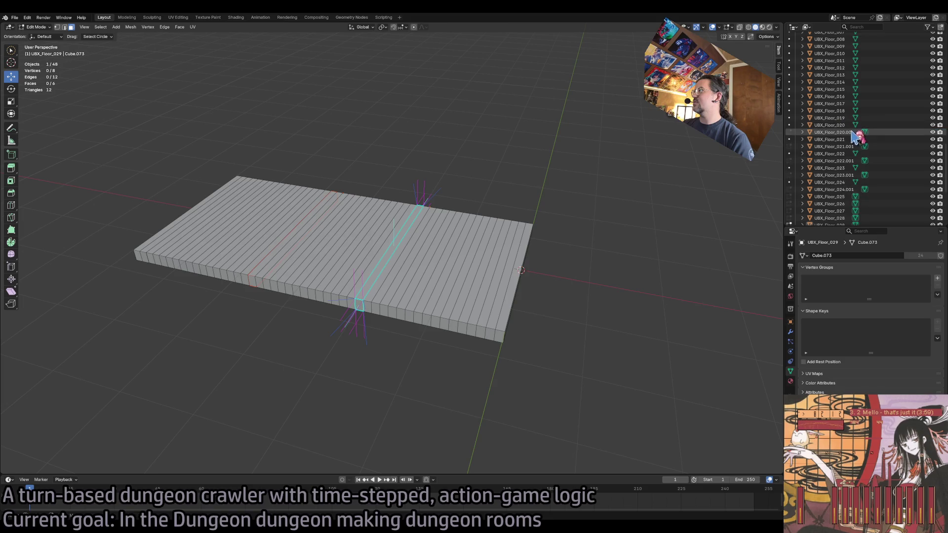
Rename planks UBX_Floor_020.001 through 024.001, finishing with UBX_Floor_046, 047 and 048.
double_click(845, 132)
scroll(846, 131, "down", 1)
key("Return")
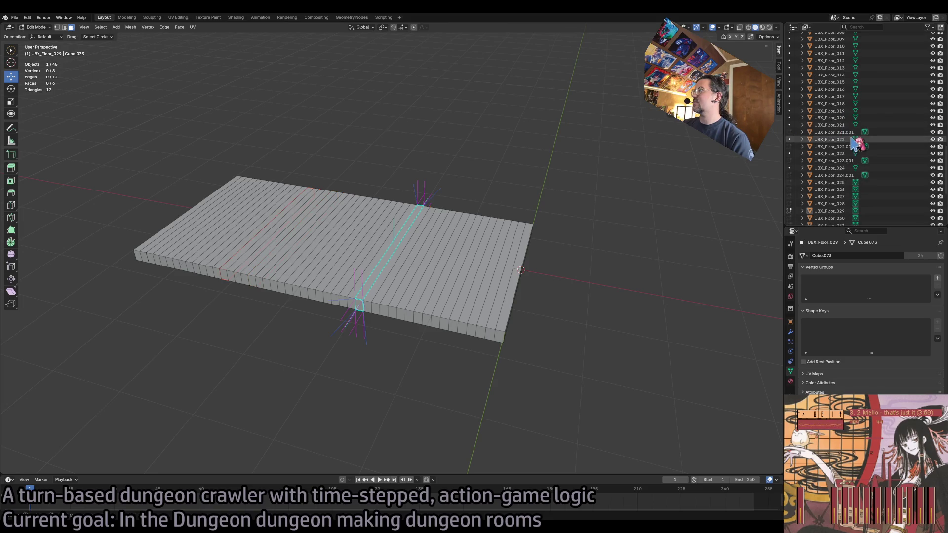
double_click(849, 132)
scroll(850, 132, "down", 1)
key("Return")
double_click(843, 132)
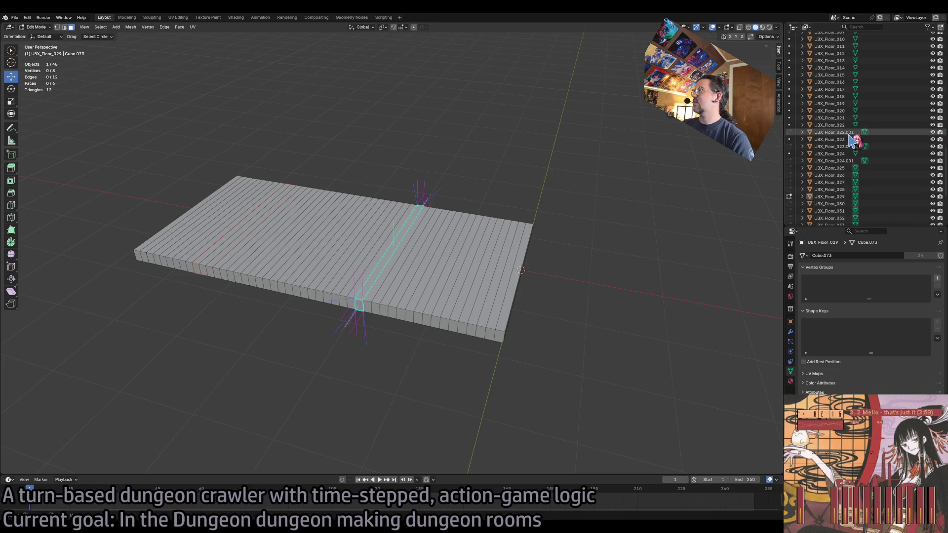
scroll(843, 129, "down", 1)
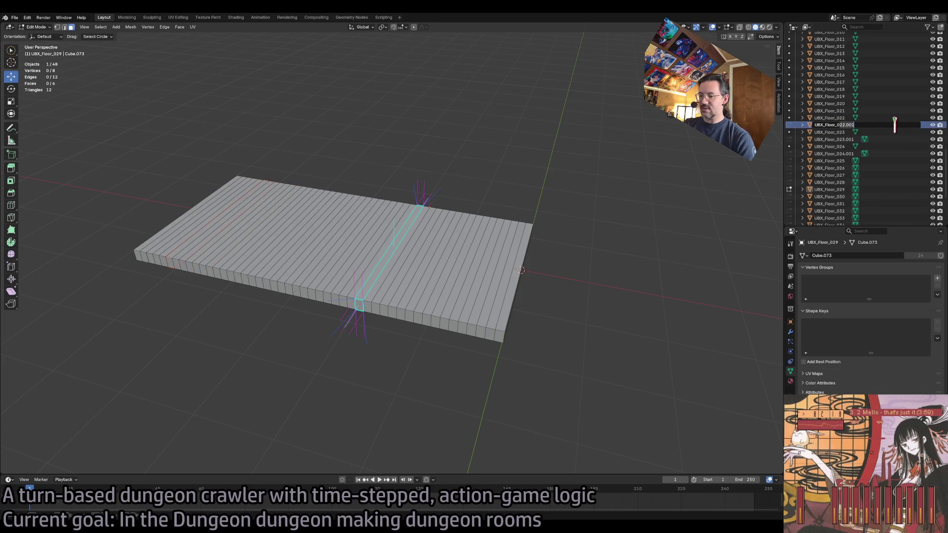
type("4")
key("Return")
double_click(842, 132)
scroll(842, 129, "down", 1)
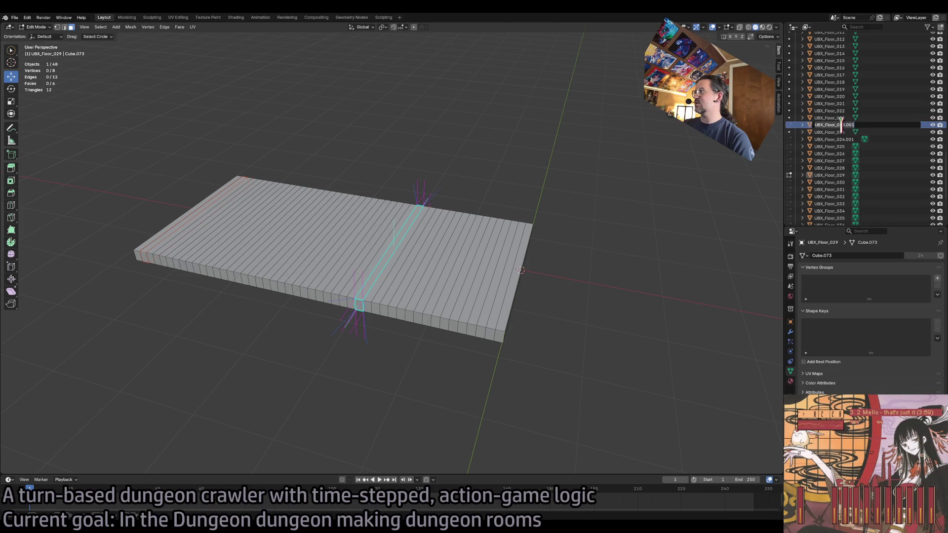
key("Return")
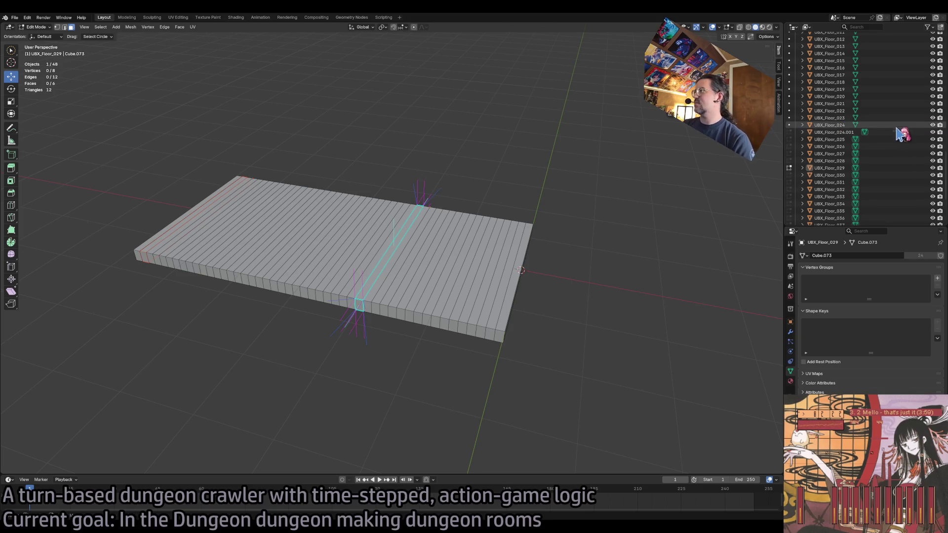
double_click(843, 133)
scroll(844, 130, "down", 1)
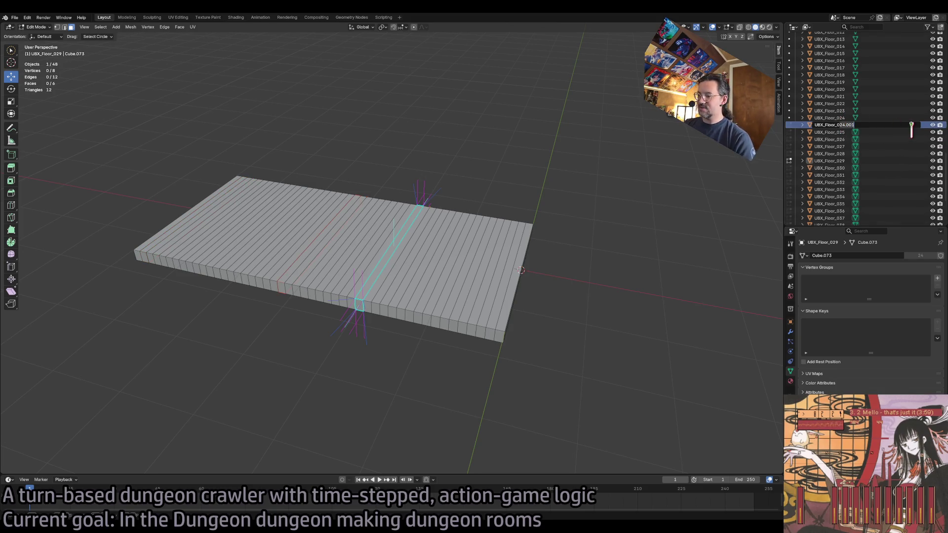
type("UBX_Floor_048")
key("Return")
scroll(845, 213, "down", 5)
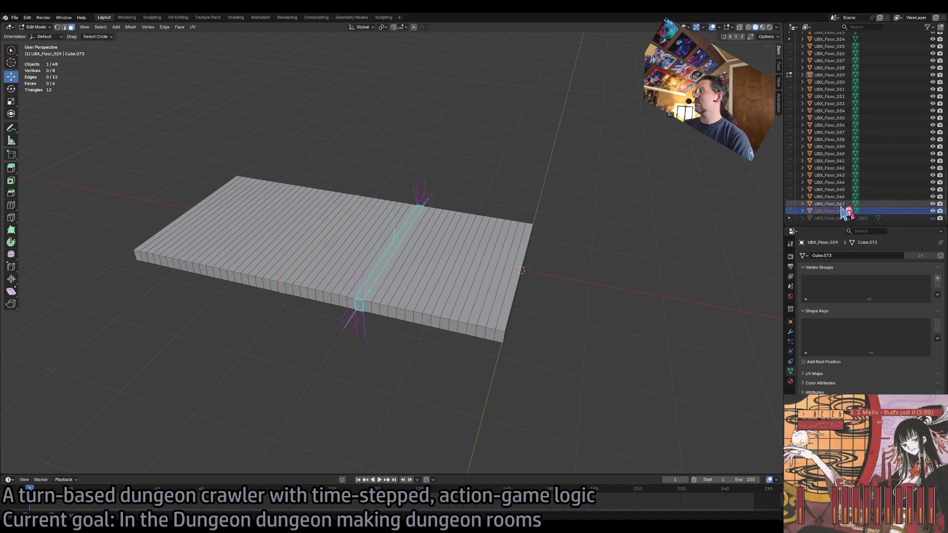
scroll(843, 197, "up", 10)
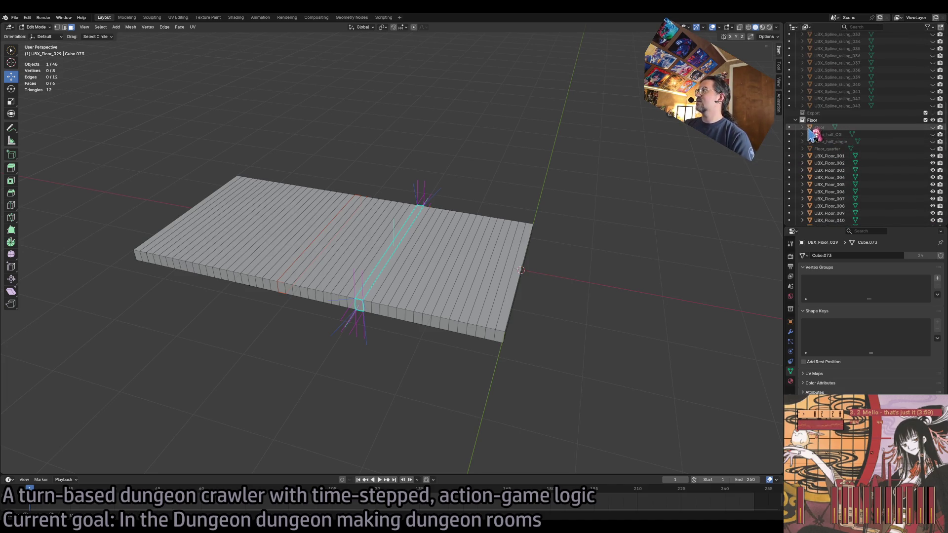
Unhide Floor, select it with the numbered planks in Edit Mode, then switch to Unreal Engine.
left_click(933, 127)
left_click(839, 156, "shift")
left_click(820, 127, "ctrl")
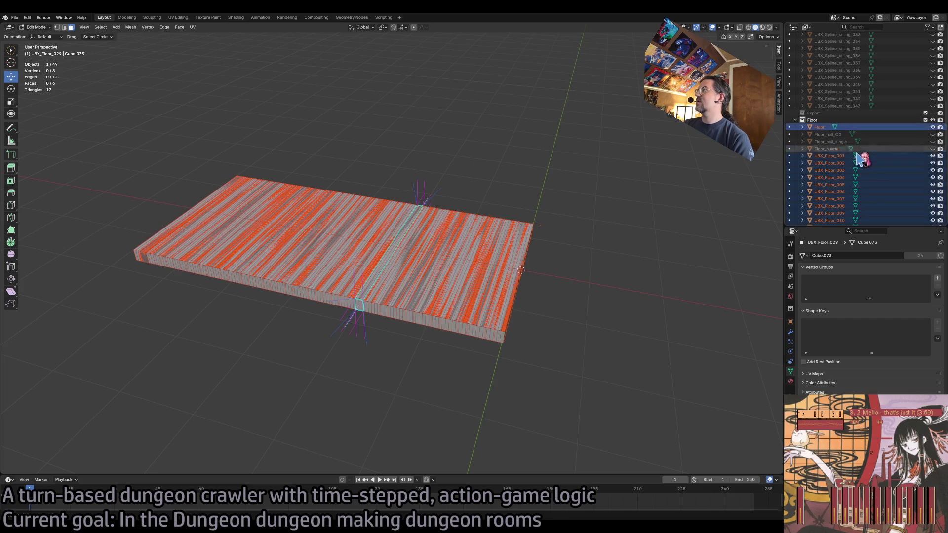
left_click(15, 17)
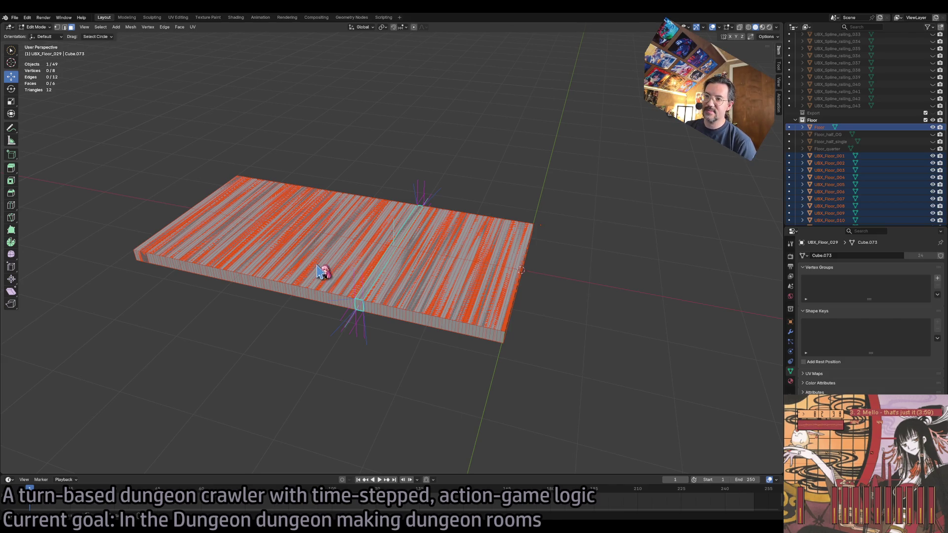
key("Tab")
key("Tab")
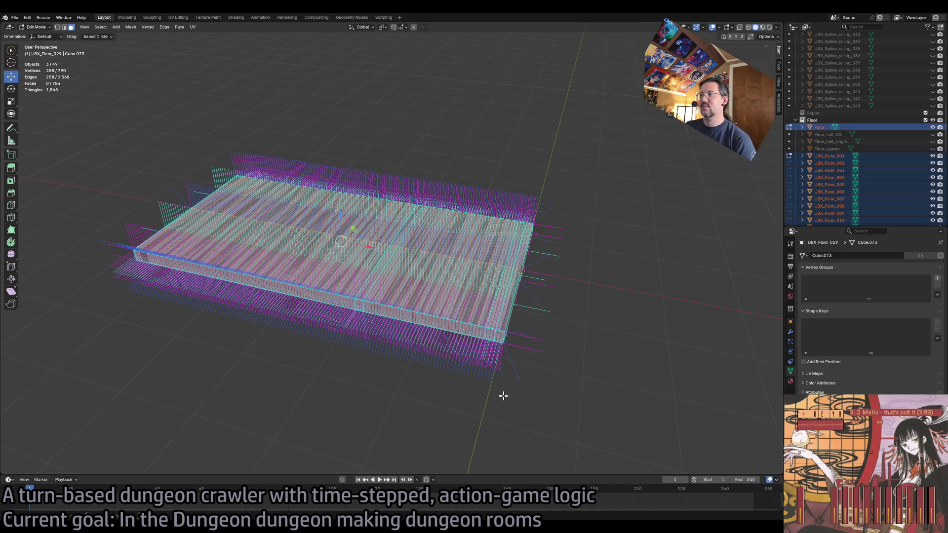
key("alt+Tab")
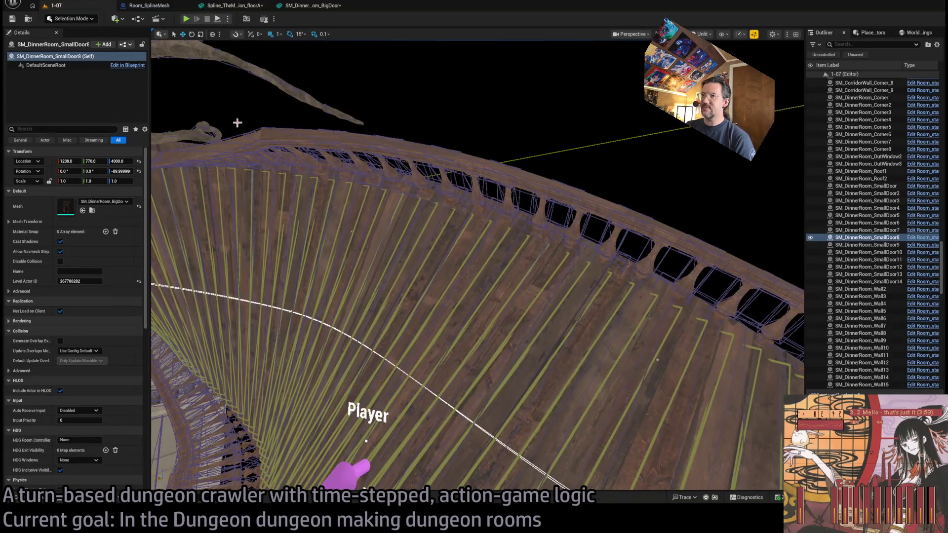
Open the spline floor mesh editor, view the plank slab from above, and select two collision boxes.
left_click(321, 6)
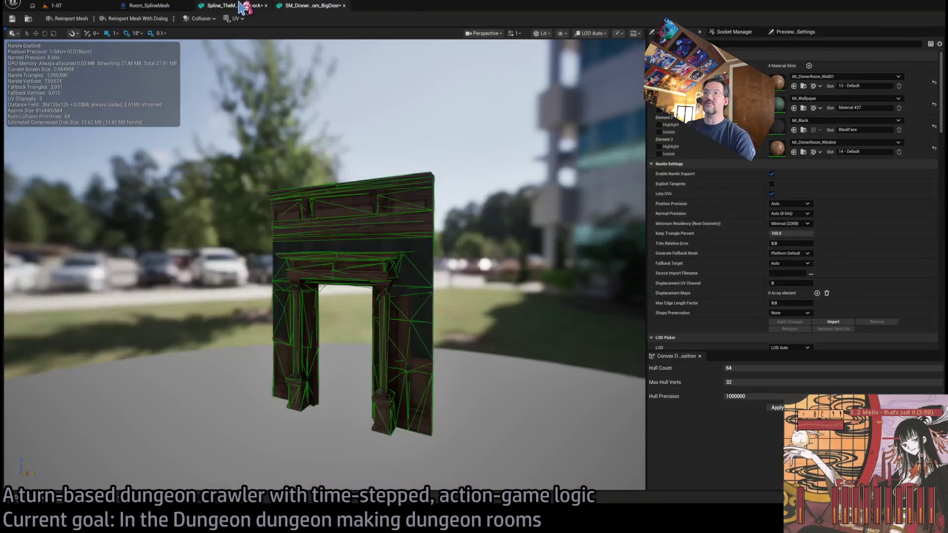
left_click(246, 6)
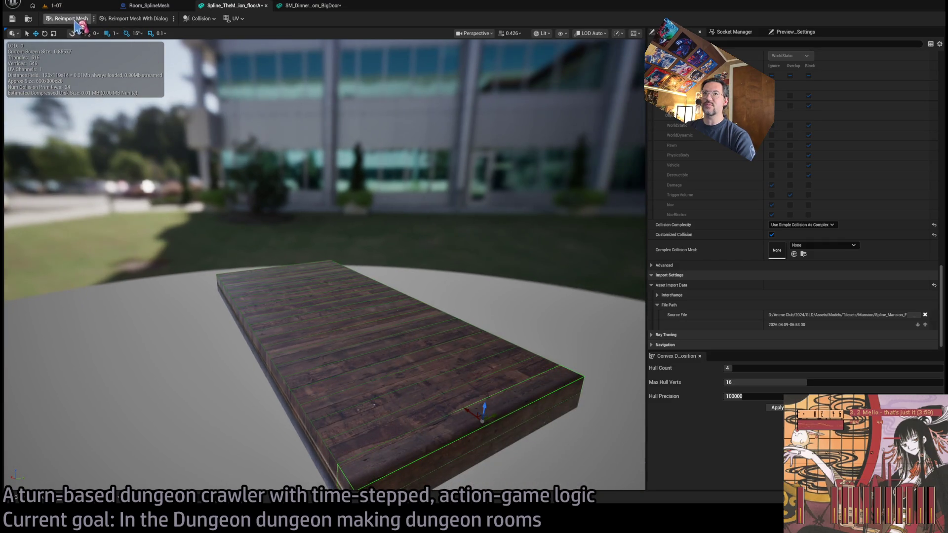
mouse_move(419, 267)
left_mouse_down()
mouse_move(345, 276)
mouse_move(345, 240)
left_mouse_up()
mouse_move(420, 289)
left_mouse_down()
mouse_move(397, 313)
mouse_move(421, 289)
left_mouse_up()
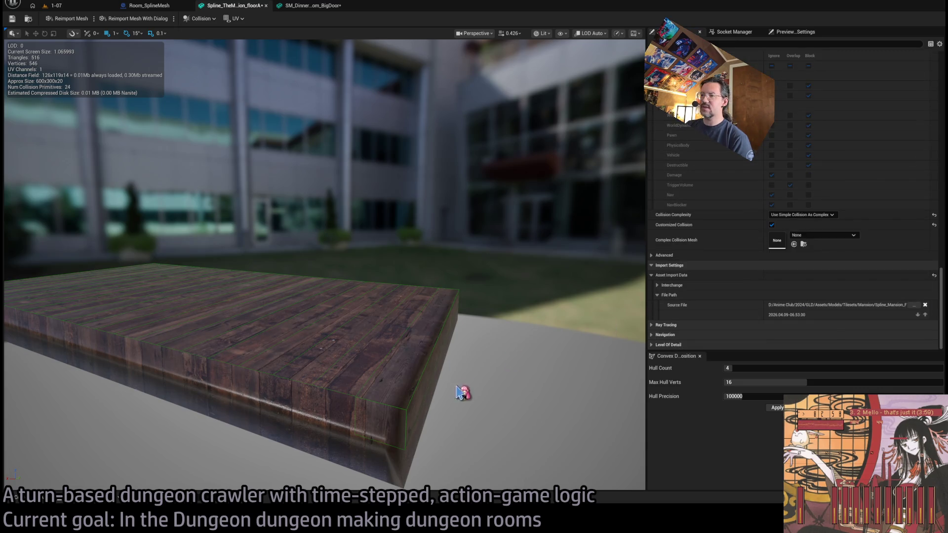
left_click(436, 242)
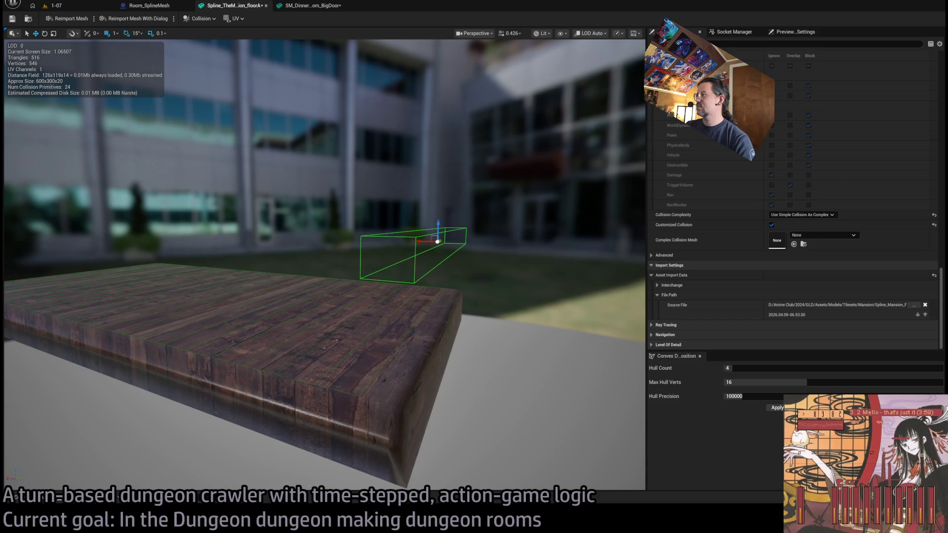
left_click(446, 320)
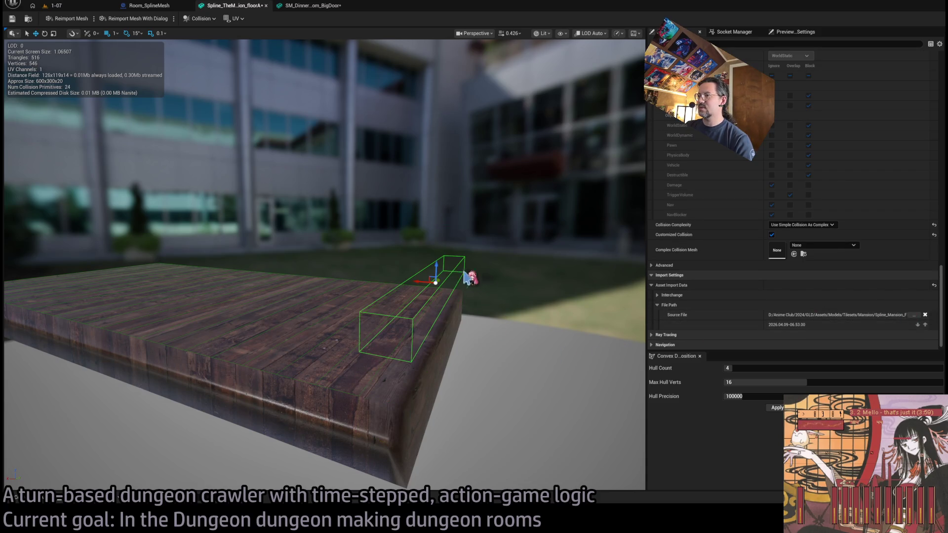
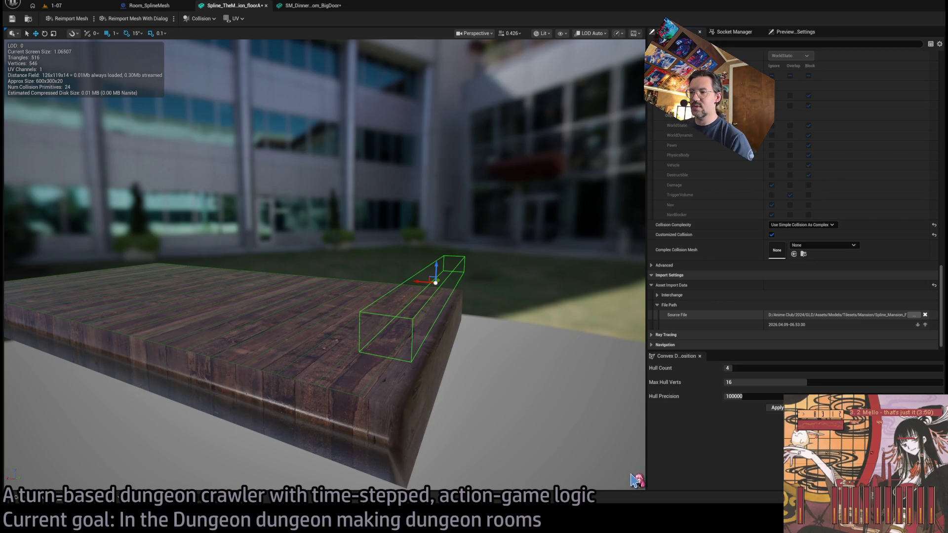
Export the updated floor mesh from Blender and reimport it with 1,544 triangles and 48 collision primitives.
key("alt+Tab")
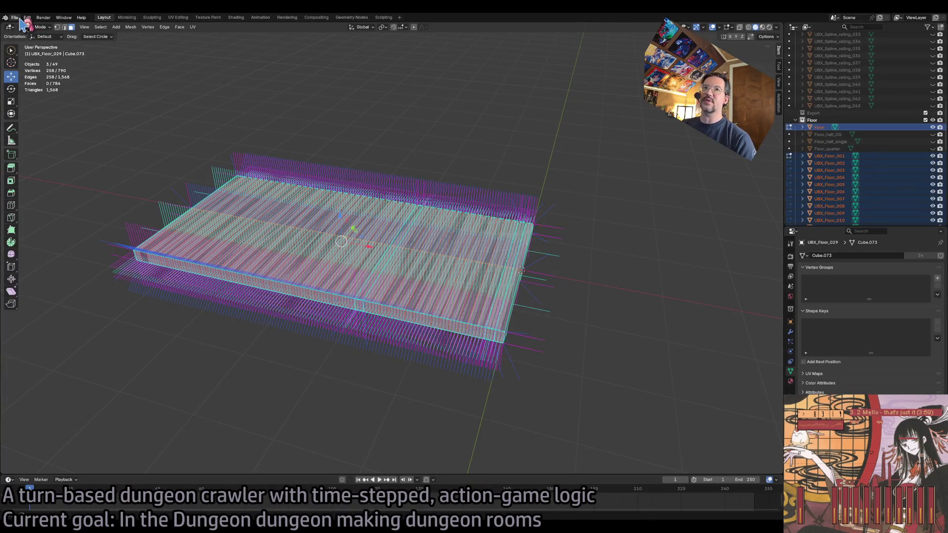
left_click(20, 19)
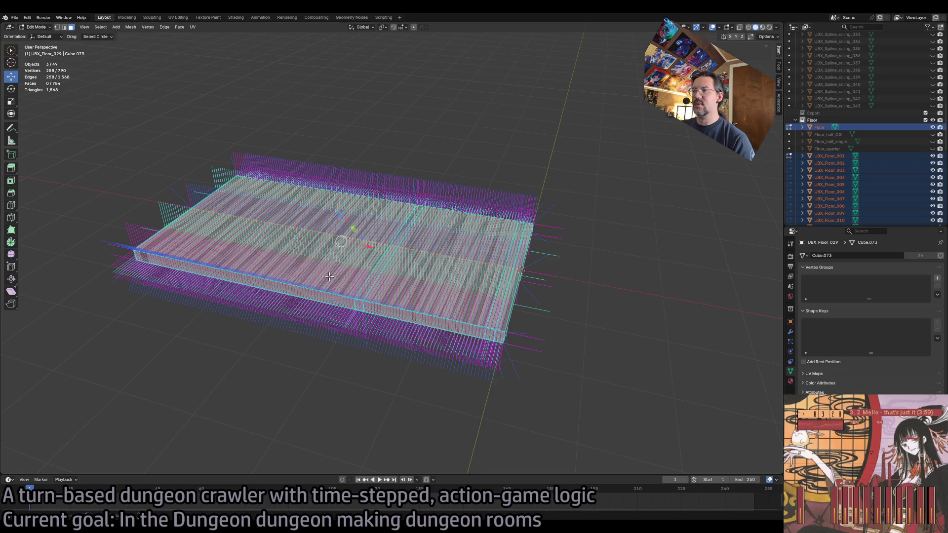
key("alt+Tab")
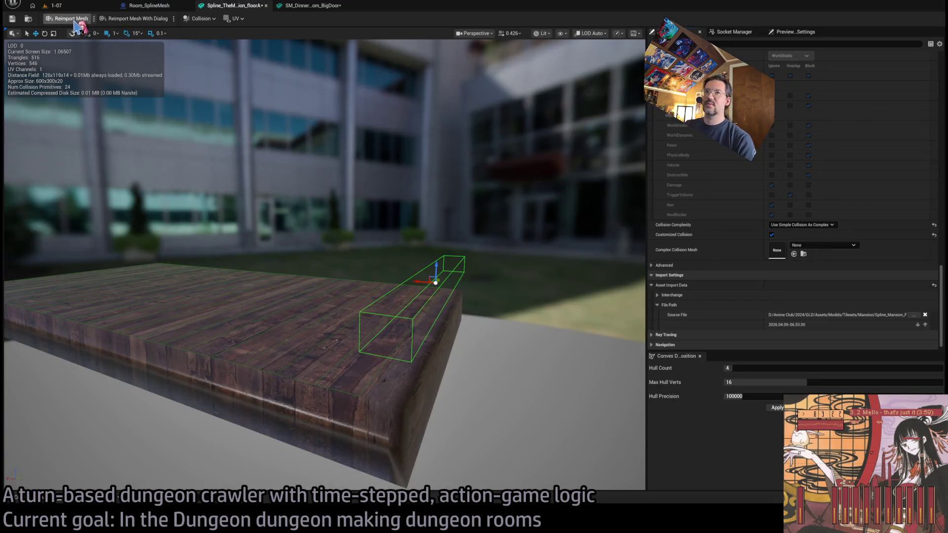
left_click(77, 21)
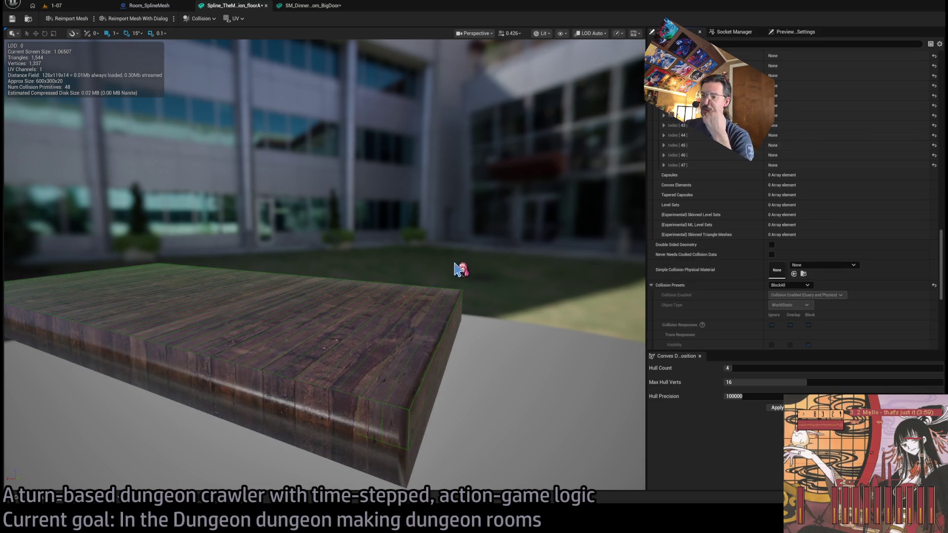
Return to level 1-07, aim the view at the tree and doorway, and start Play-in-Editor.
left_click(53, 5)
mouse_move(444, 247)
left_mouse_down()
mouse_move(420, 237)
mouse_move(371, 138)
left_mouse_up()
key("alt+p")
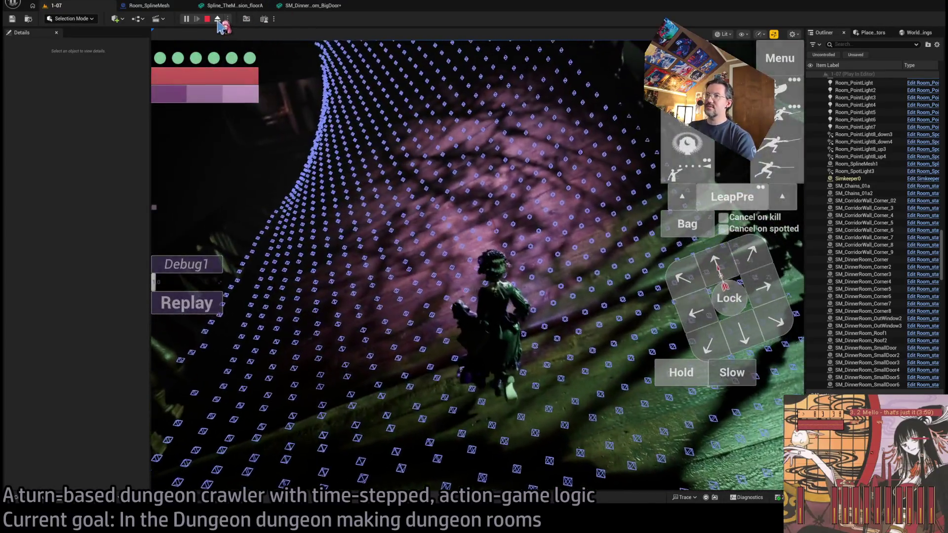
Eject from the player to inspect the spiral floor's collision, then stop the play session.
left_click(218, 20)
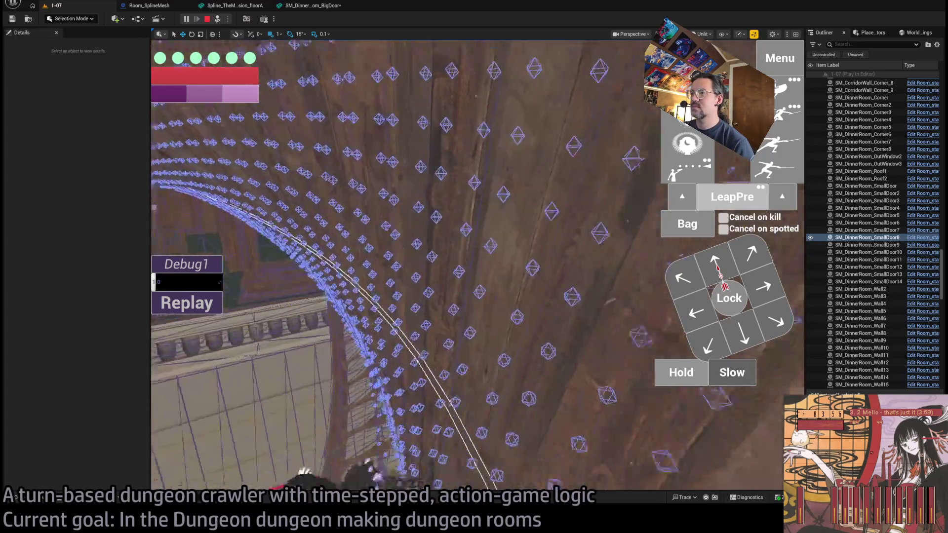
key("Escape")
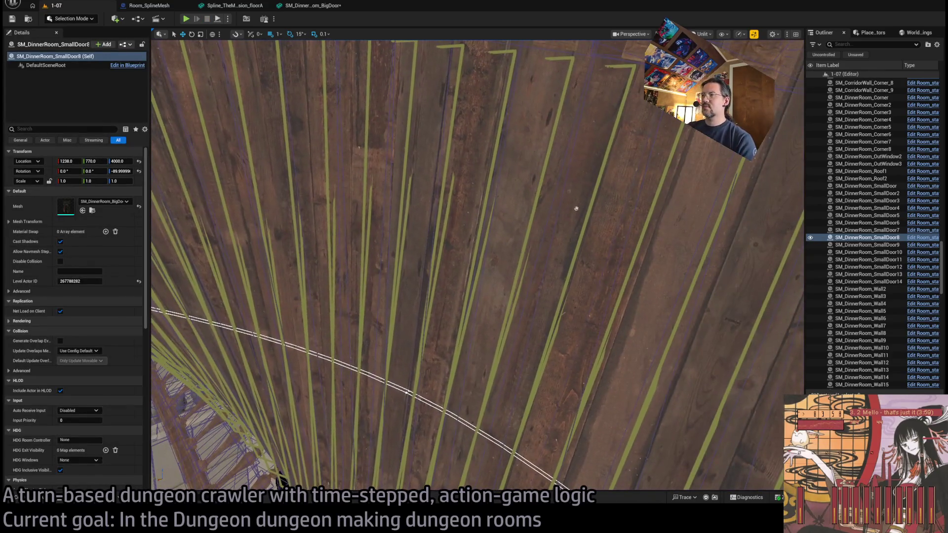
Set Room_nav_surface4's height offsets to 40 down and 50 up.
left_click(494, 240)
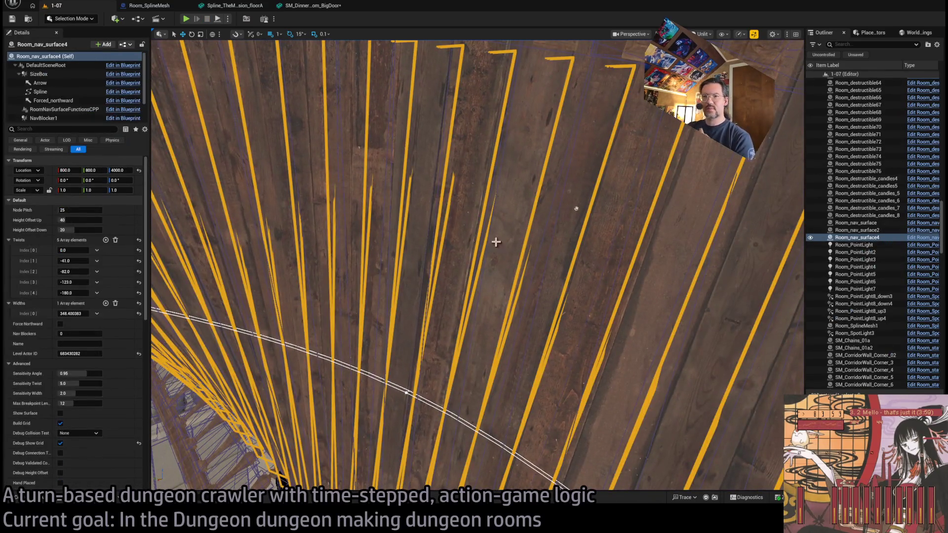
left_click(85, 227)
type("40")
key("Return")
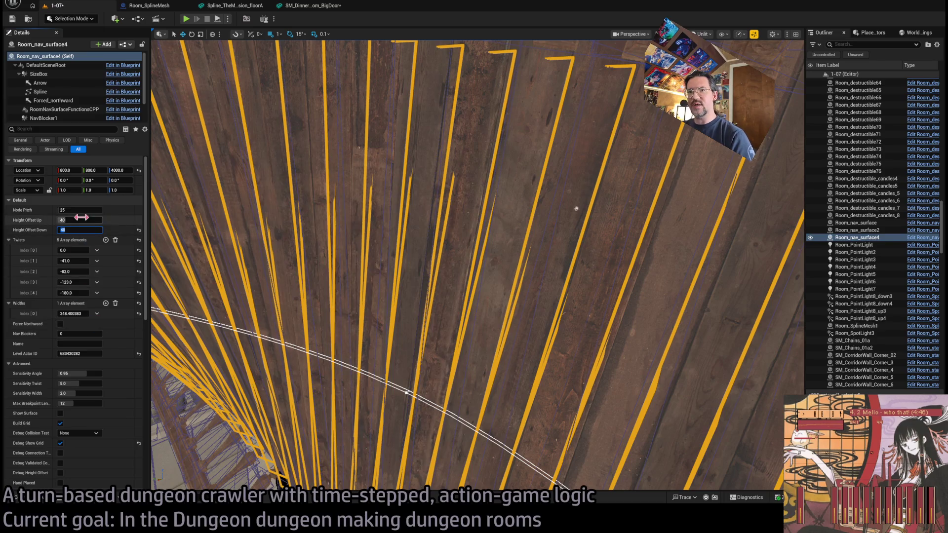
type("50")
key("Return")
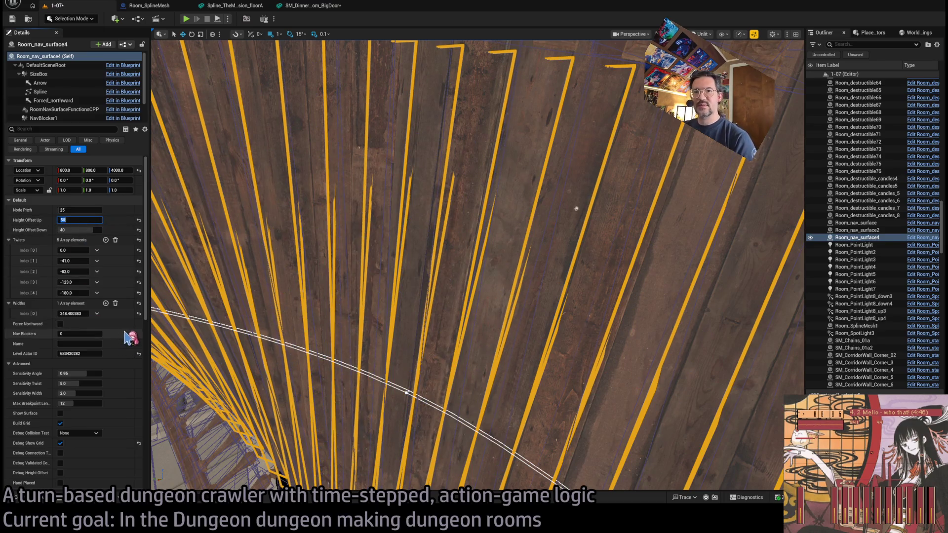
Enable Build Grid and Debug Height Offset on the nav surface, then play-test the level.
scroll(74, 375, "down", 3)
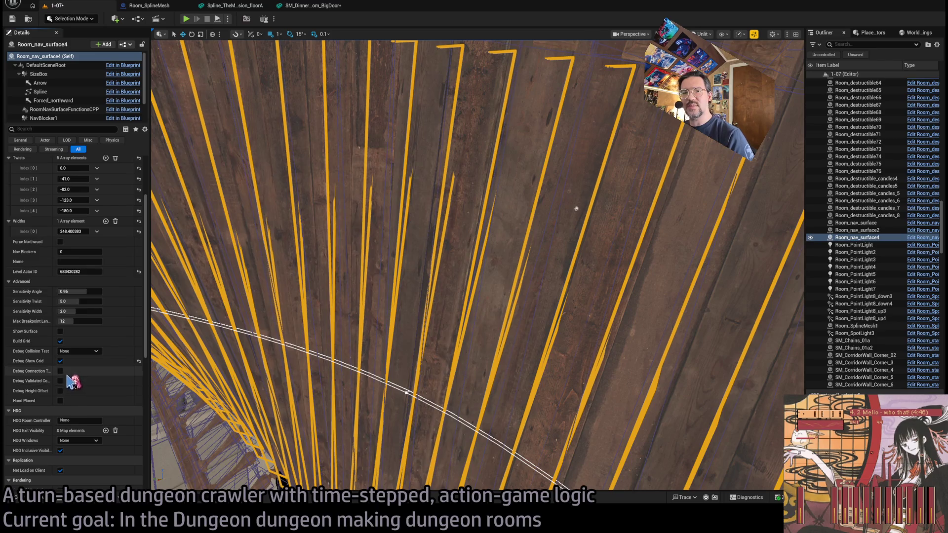
left_click(60, 341)
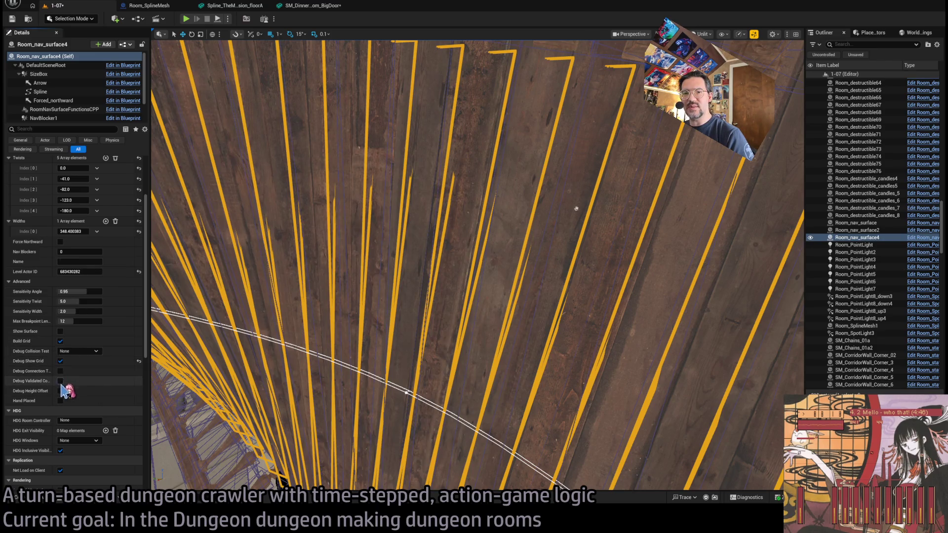
left_click(60, 391)
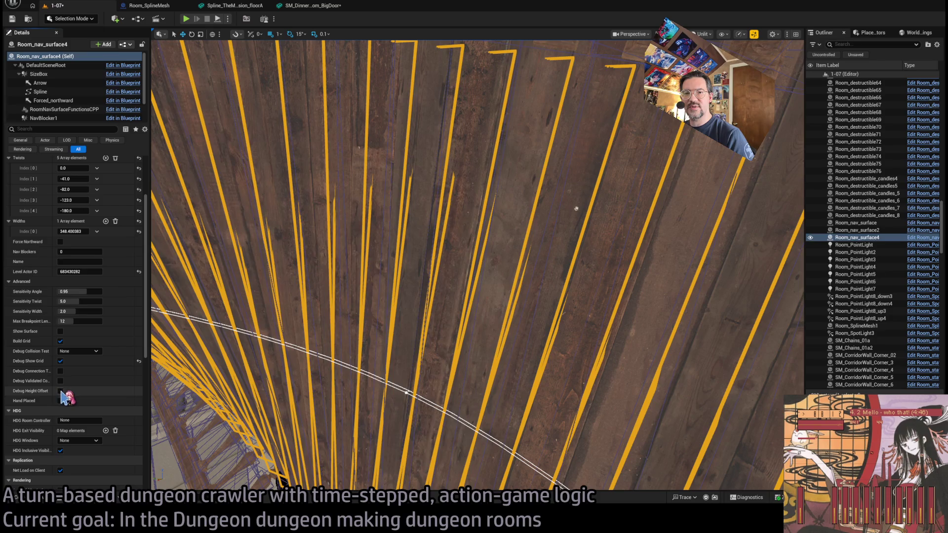
left_click(188, 19)
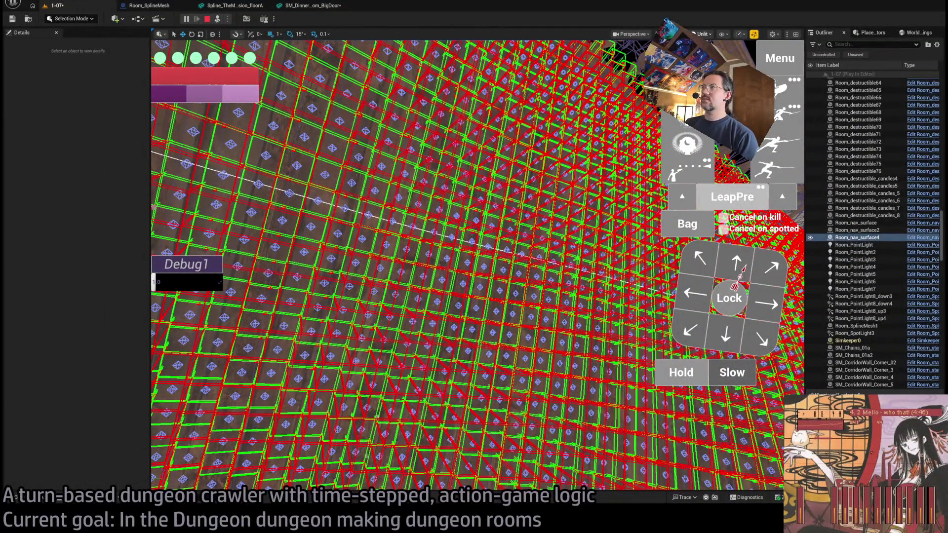
Stop play and lower Room_nav_surface4's downward height offset to 30.
key("Escape")
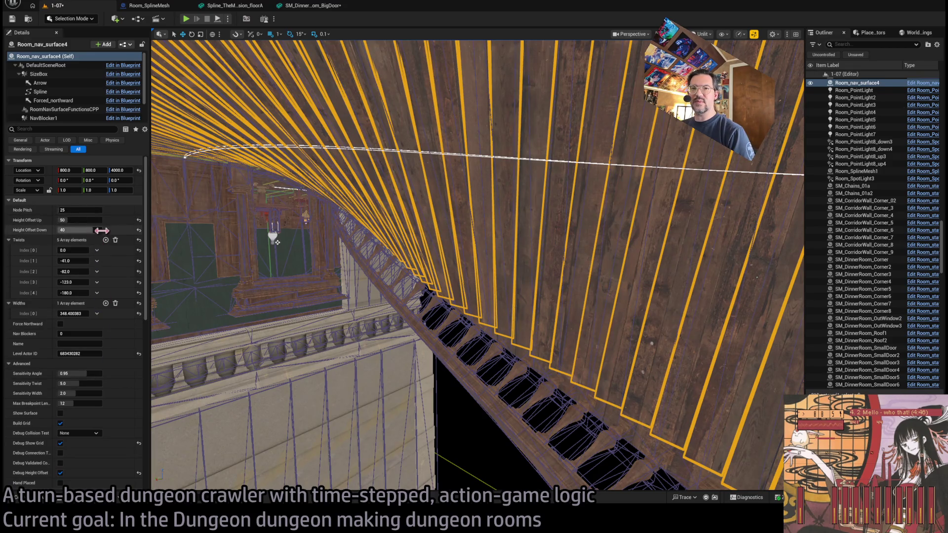
left_click(86, 230)
type("30")
key("Return")
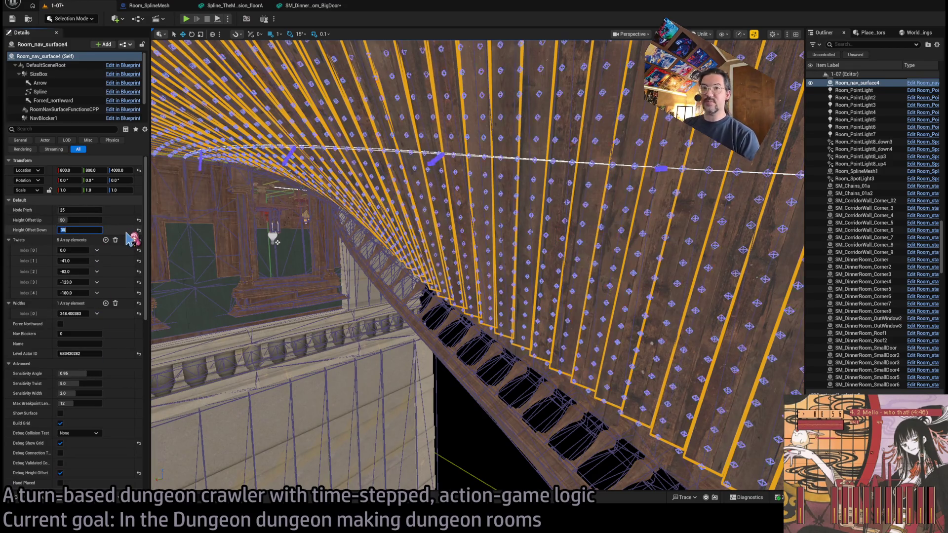
left_click(85, 221)
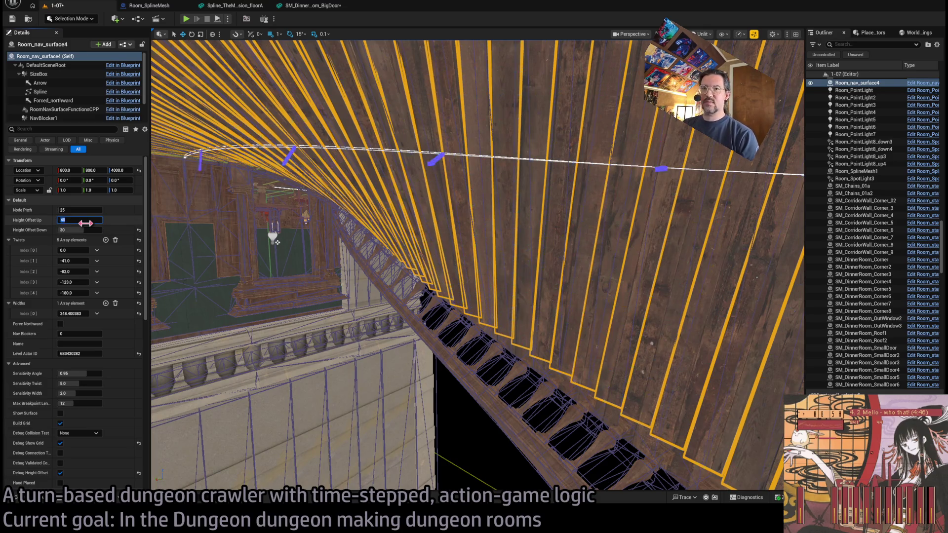
Toggle Debug Show Grid off and on so grid debug points cover the spiral floor.
scroll(111, 376, "down", 10)
scroll(111, 376, "up", 6)
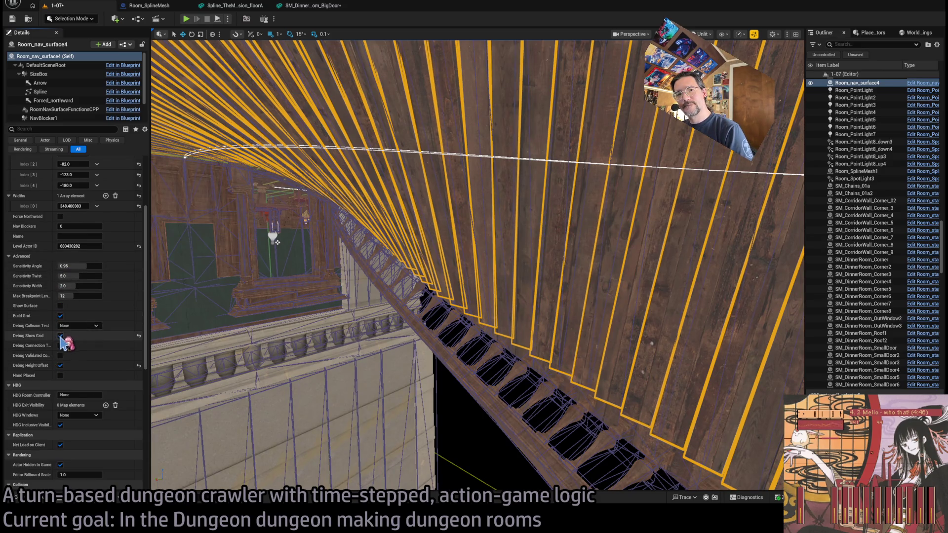
left_click(60, 336)
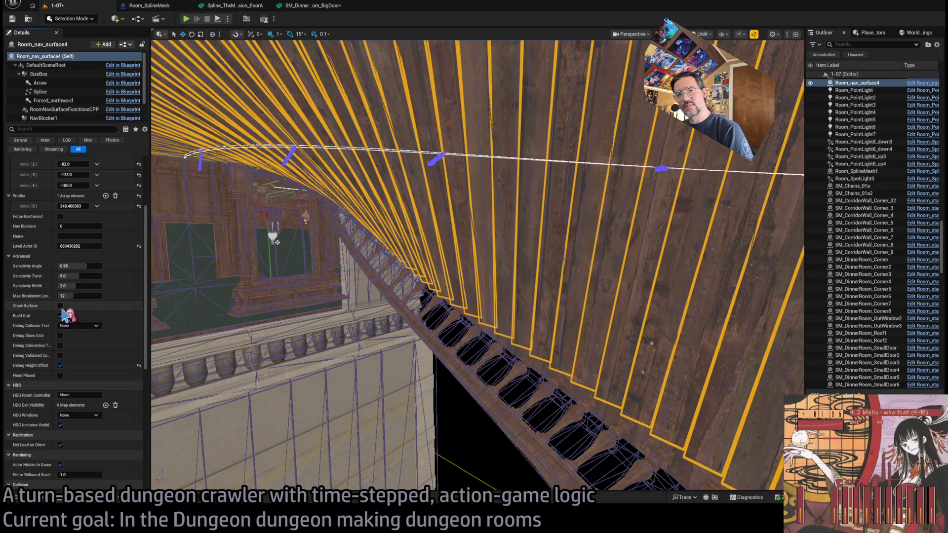
left_click(61, 336)
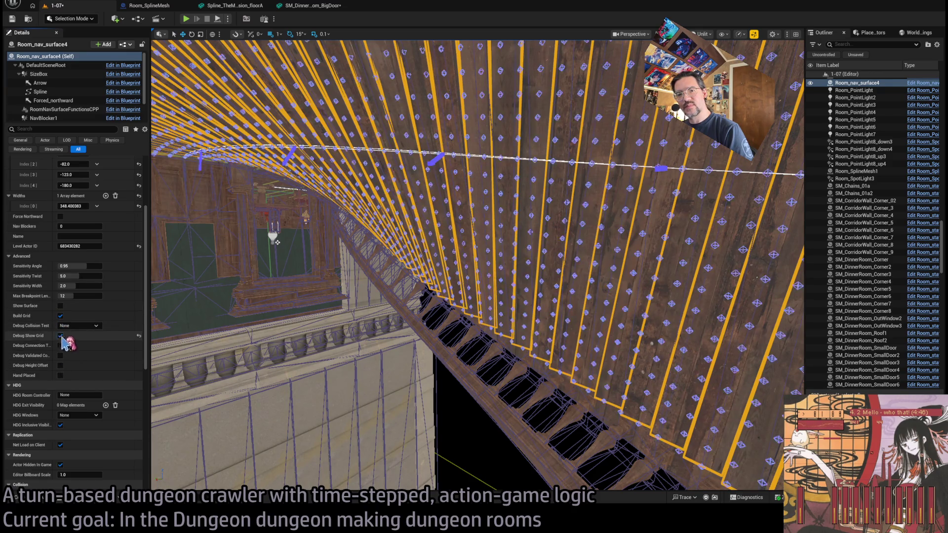
left_click_drag(356, 301, 356, 271)
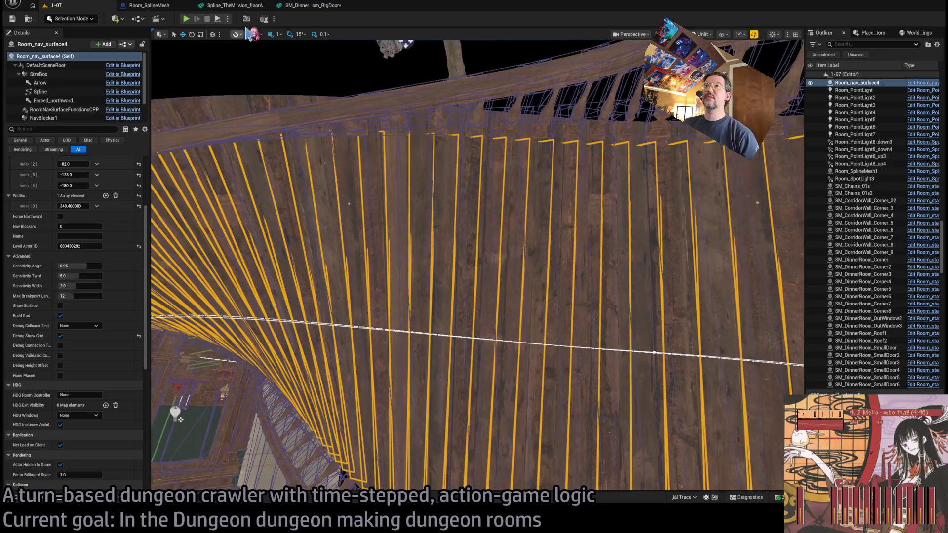
Close the SM_DinnerRoom BigDoor mesh editor, leaving the Spline floor mesh tab open.
left_click(314, 5)
left_click(246, 6)
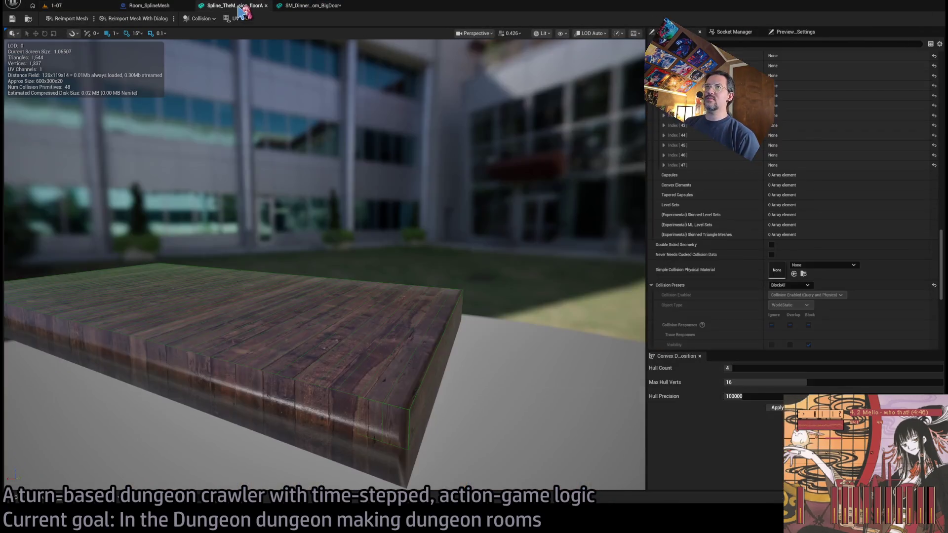
left_click(344, 6)
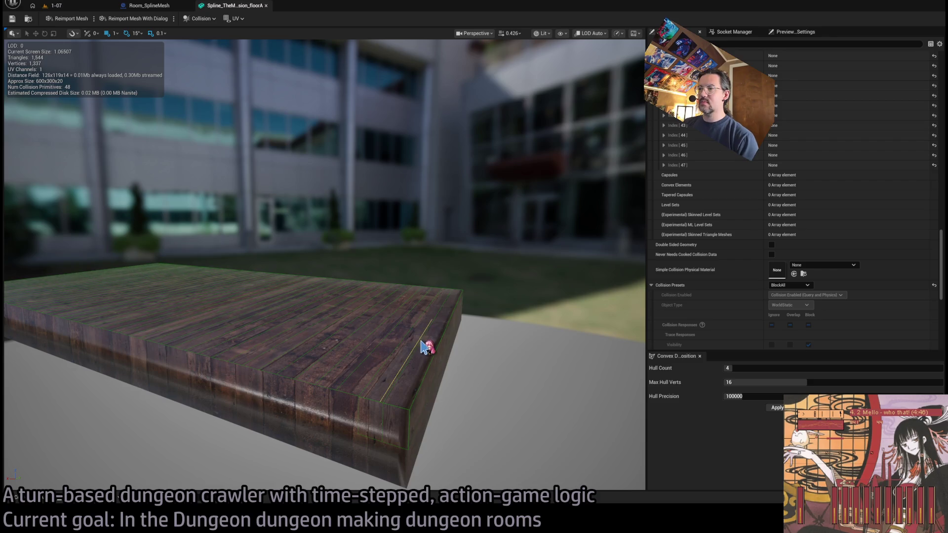
Test-move the floor's collision box, undo it, and go back to level 1-07.
left_click_drag(425, 318, 434, 150)
key("ctrl+z")
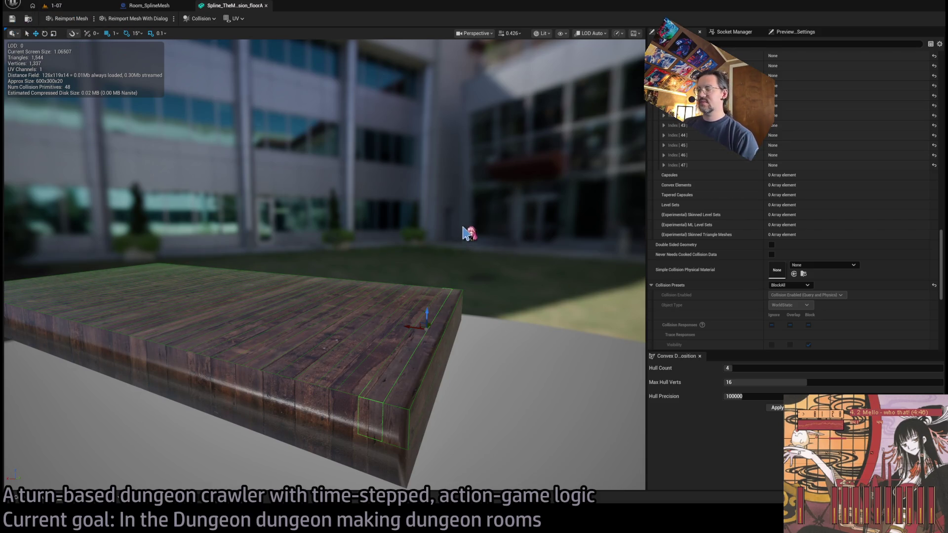
left_click(59, 5)
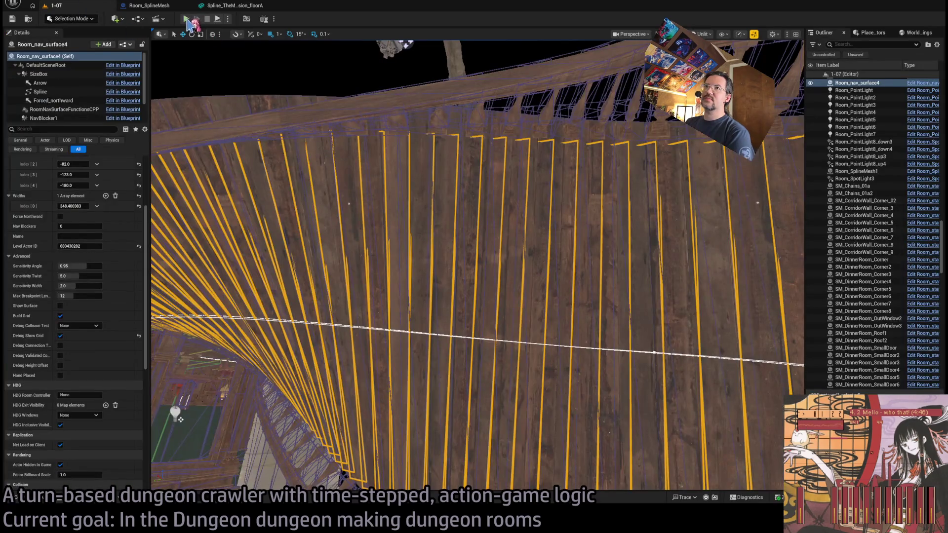
Run a quick play test, frame the nav surface, and play-test the room again.
left_click(186, 18)
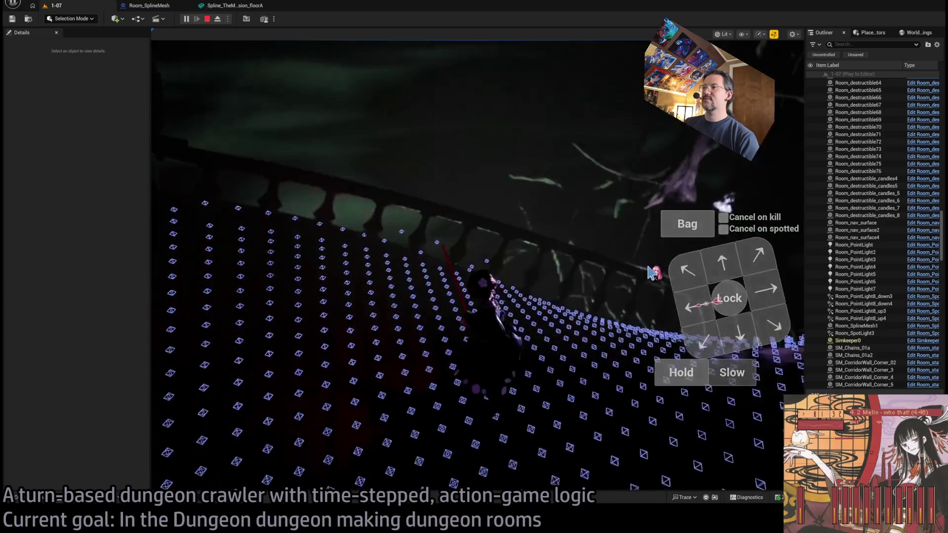
key("Escape")
scroll(464, 150, "down", 3)
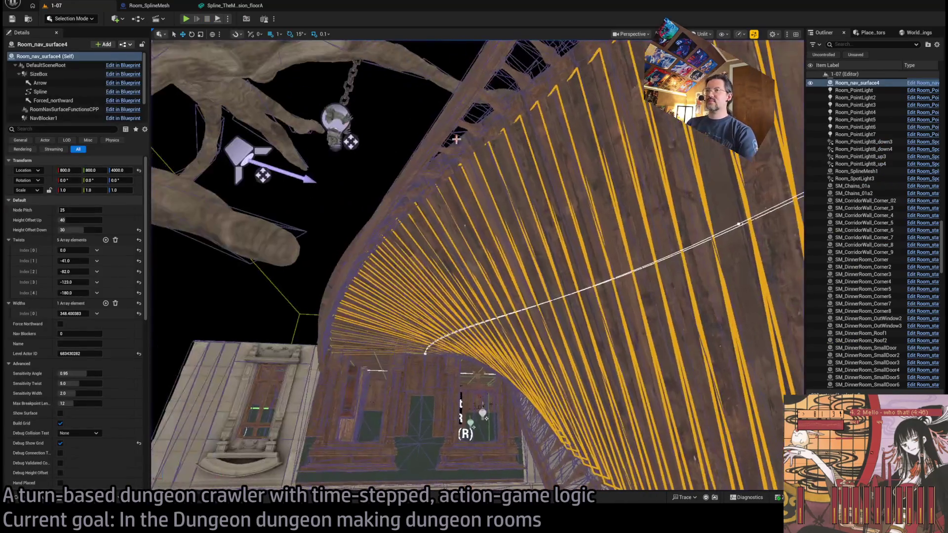
key("f")
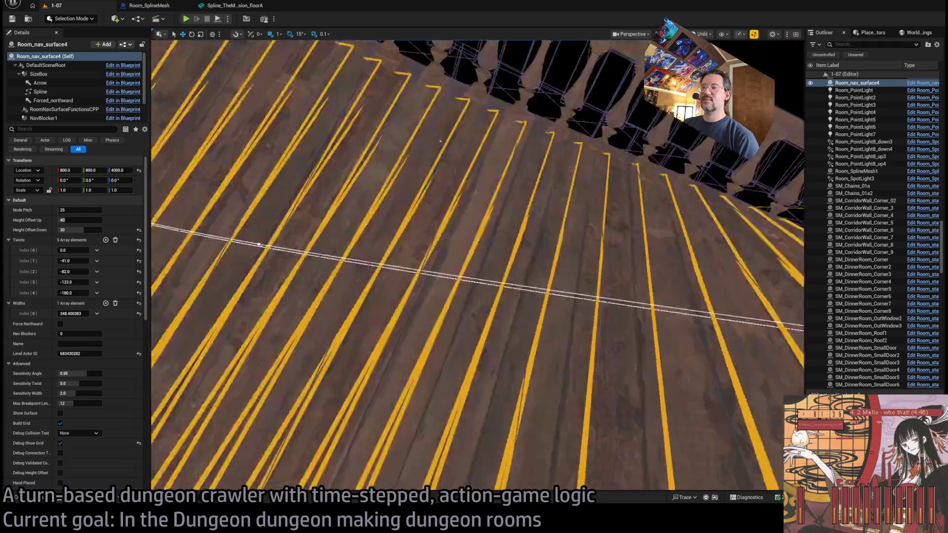
scroll(444, 261, "up", 5)
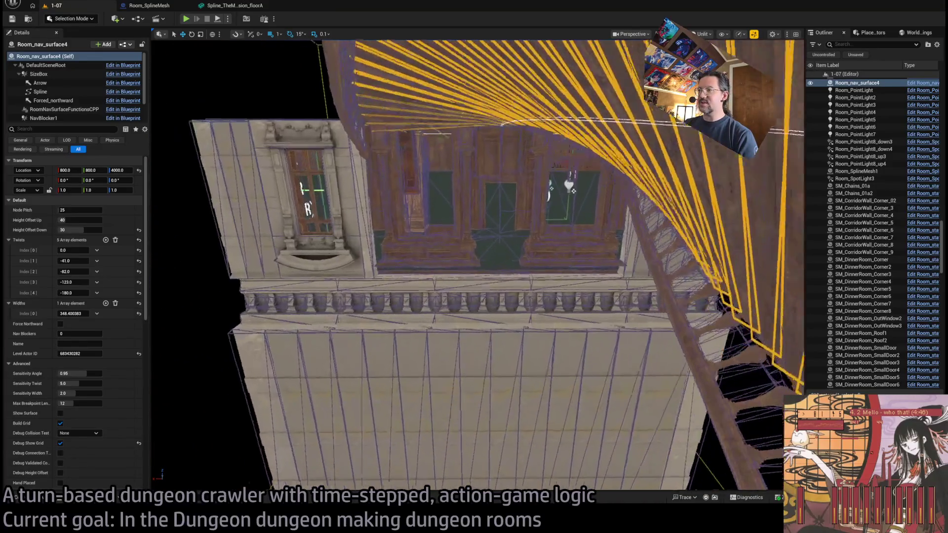
scroll(477, 264, "up", 6)
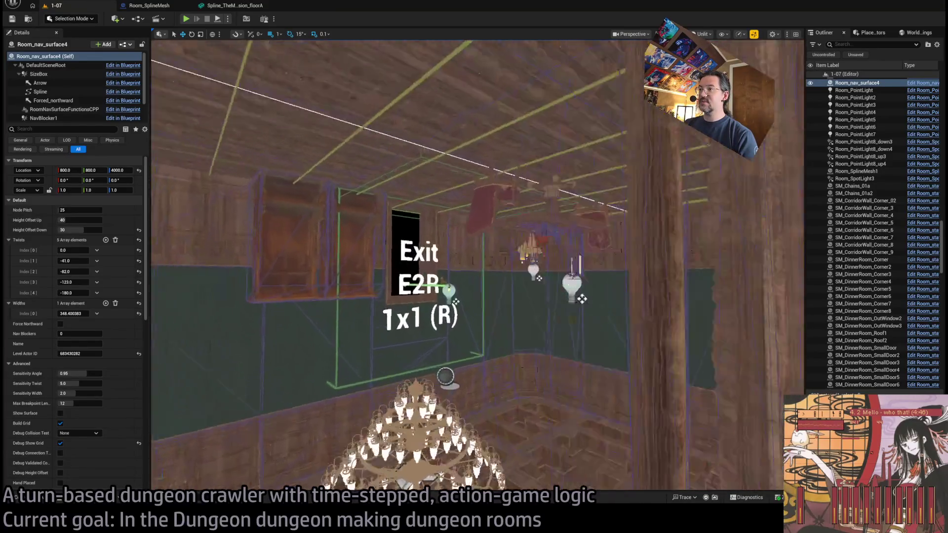
scroll(476, 264, "down", 8)
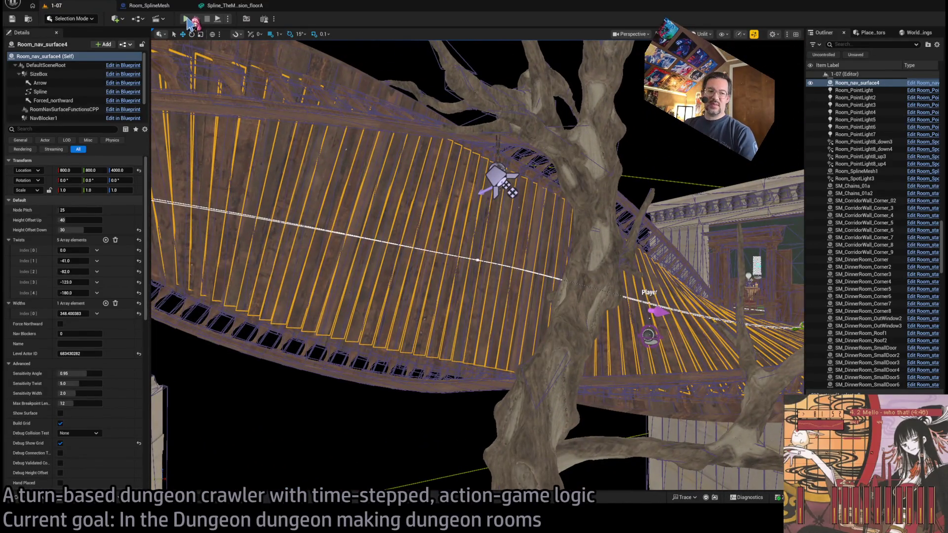
key("alt+p")
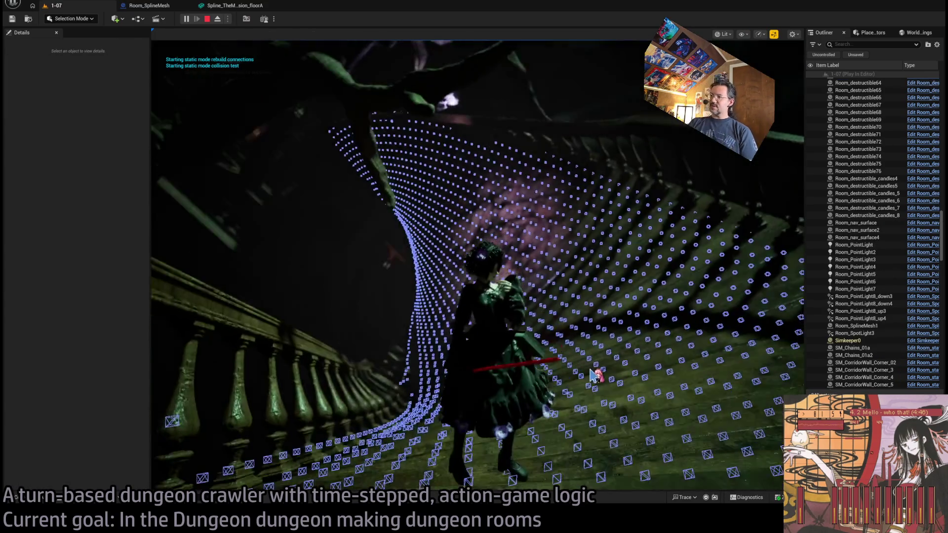
key("Escape")
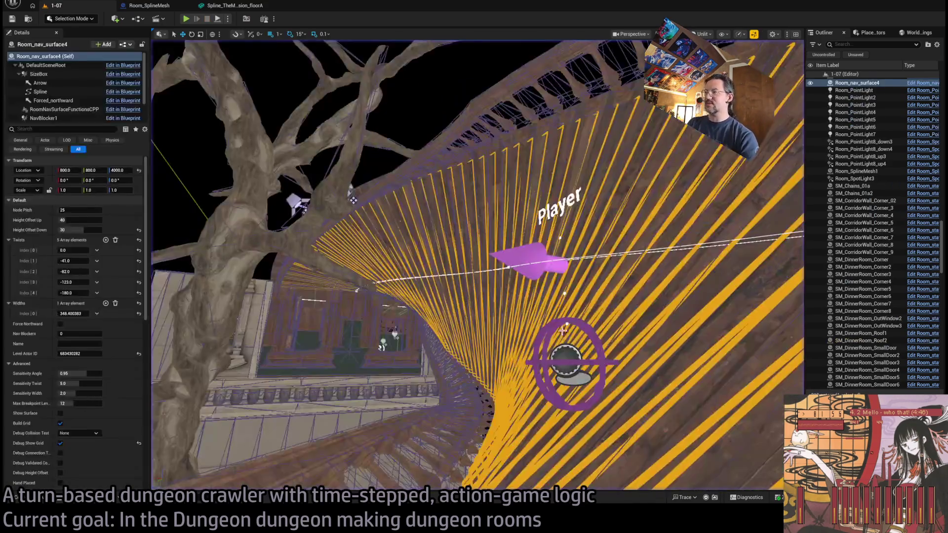
Turn off Debug Show Grid on Room_nav_surface4 and confirm the clean floor in a short play test.
left_click(584, 143)
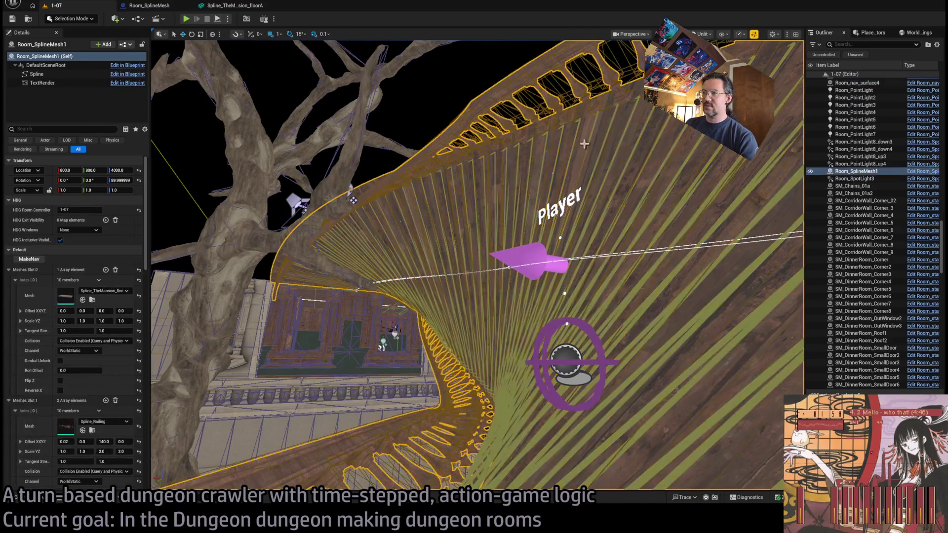
left_click(575, 141)
scroll(69, 277, "down", 5)
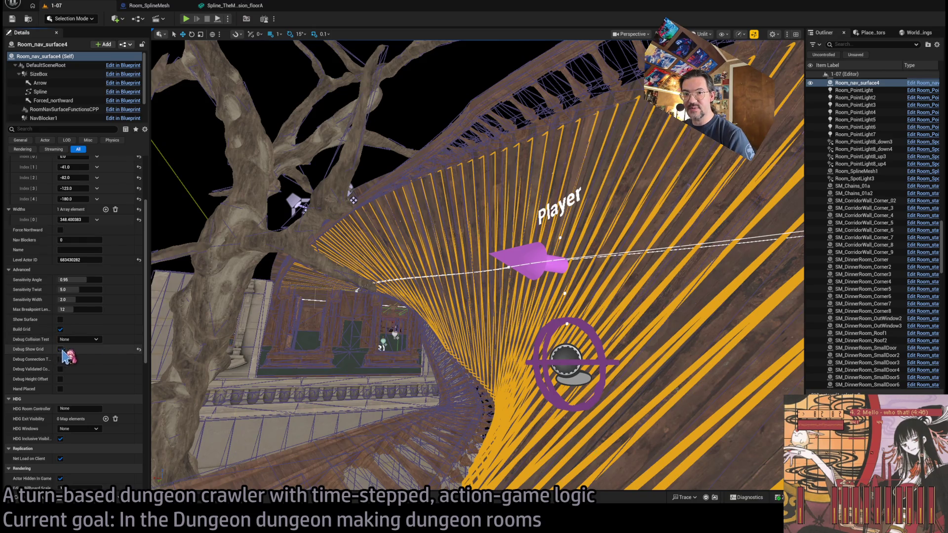
left_click(60, 349)
left_click(187, 20)
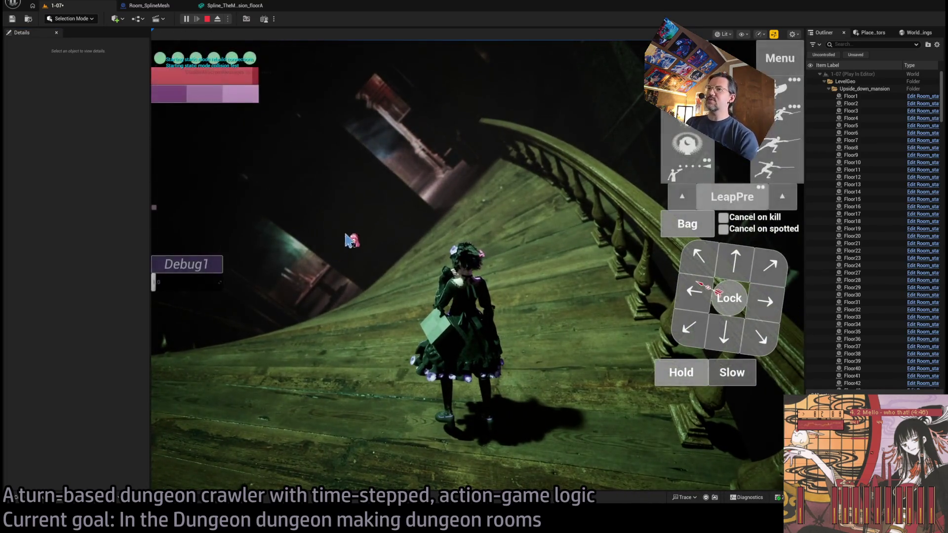
key("Escape")
scroll(422, 286, "up", 10)
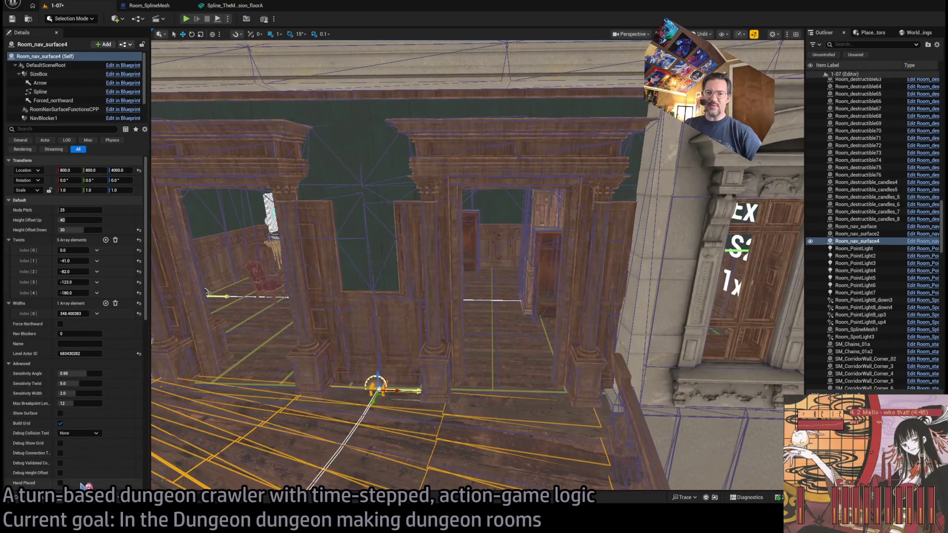
Browse the Content Drawer, collapse Tilesets, and fly into level 1-17's chandelier room.
left_click(29, 498)
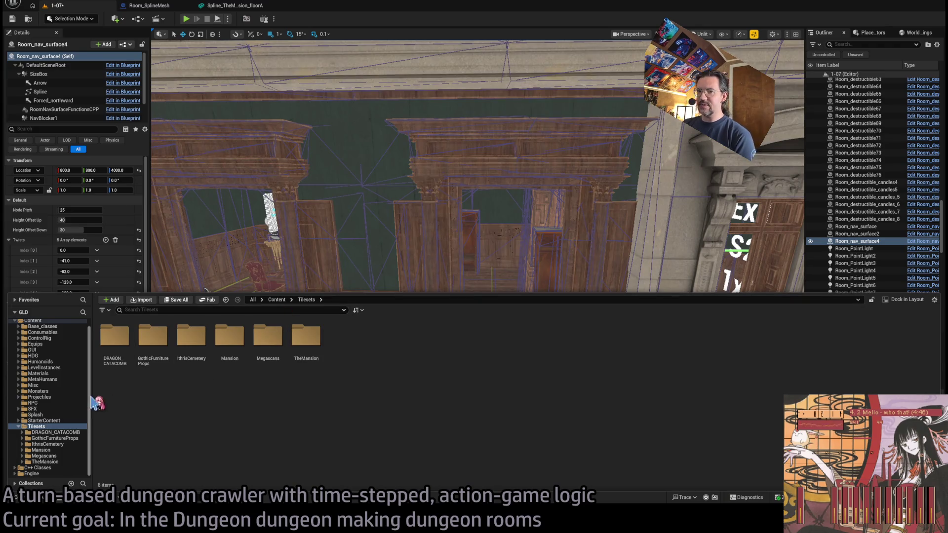
left_click(19, 427)
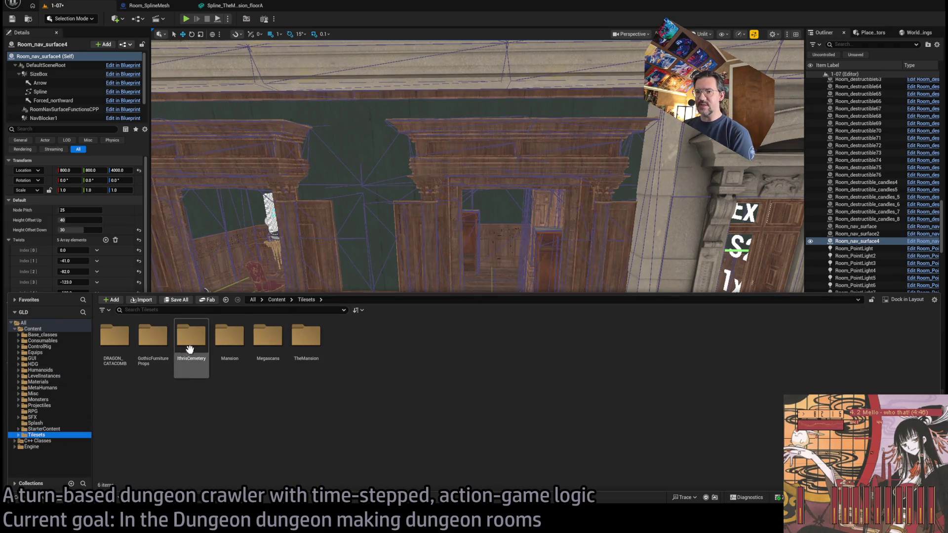
mouse_move(419, 220)
left_mouse_down()
mouse_move(418, 163)
mouse_move(328, 161)
mouse_move(465, 221)
left_mouse_up()
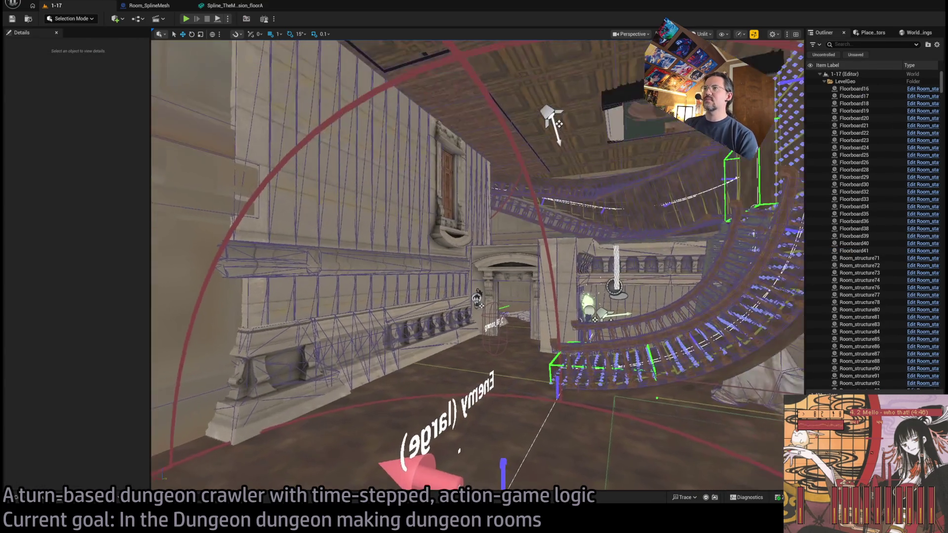
Select the SM_OutWall_Light lamp mesh with its EntranceLamp4 light and copy them.
key("w")
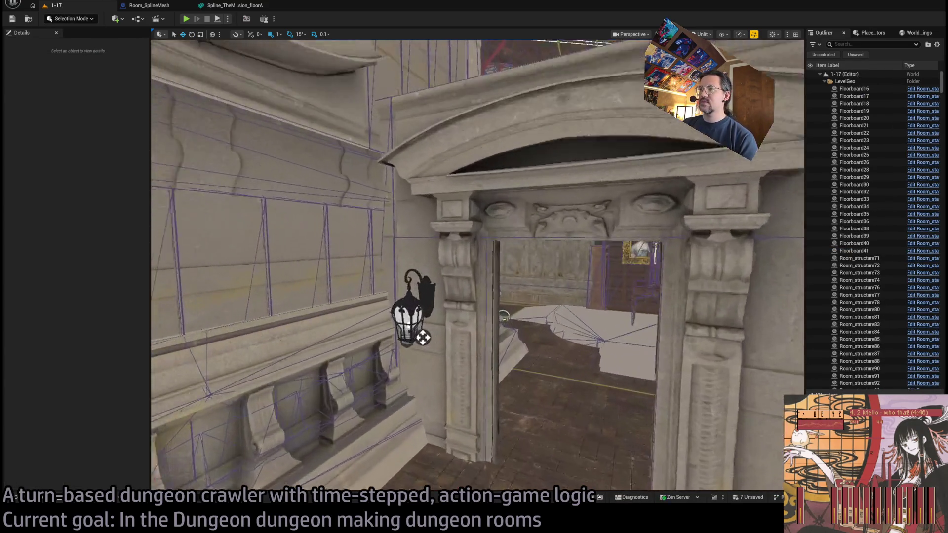
left_click(414, 345)
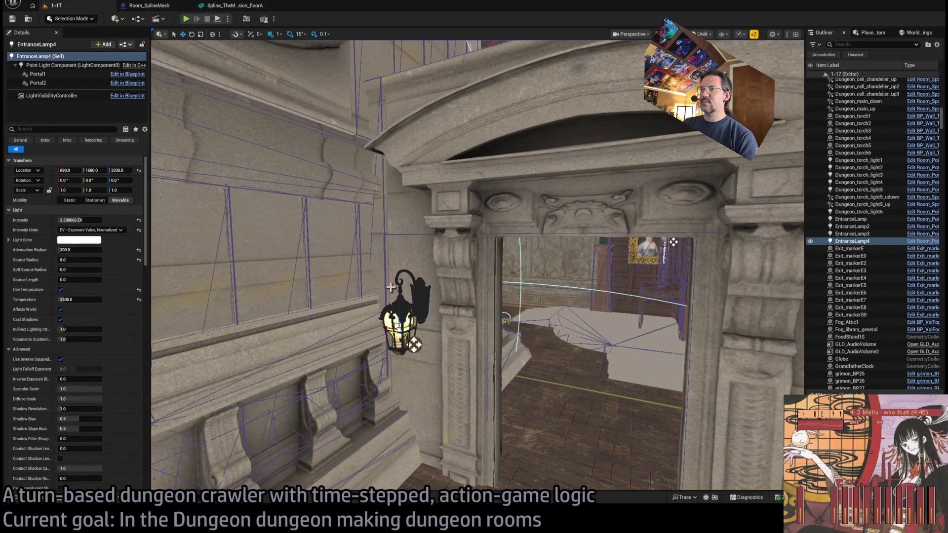
left_click(397, 312)
left_click(399, 326, "ctrl")
key("s")
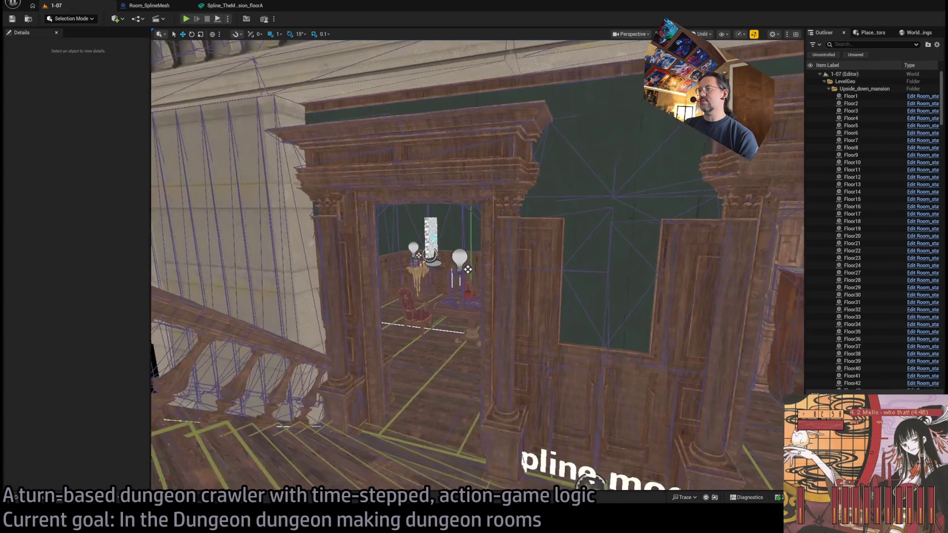
Place the copied lamp pair in level 1-07 near the curved floor and frame it.
key("f")
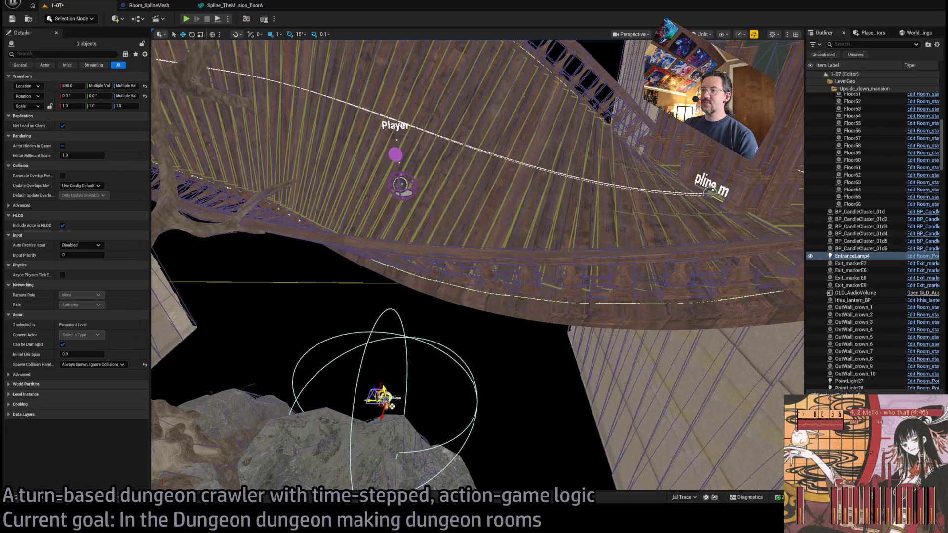
key("ctrl+z")
key("f")
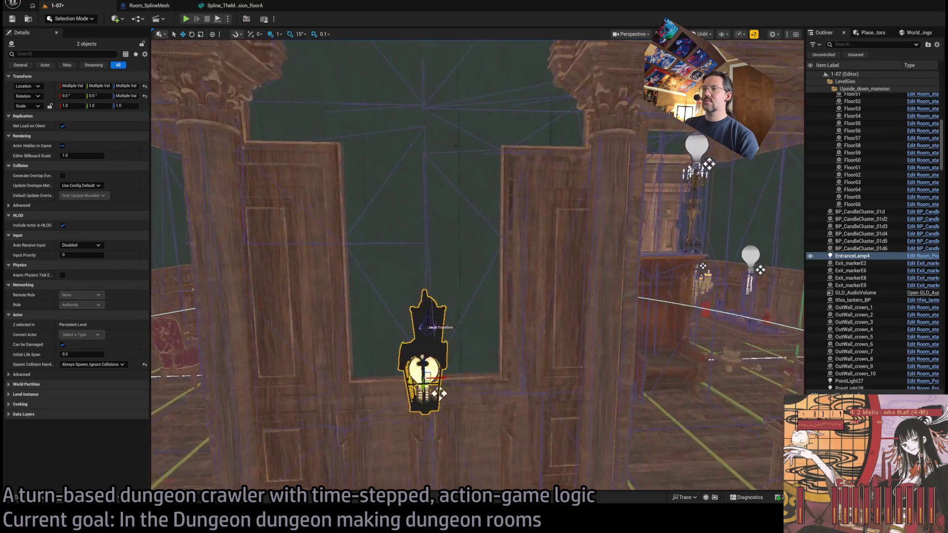
Set the SM_OutWall_Light lamp mesh's Location X to 800.
left_click(434, 250)
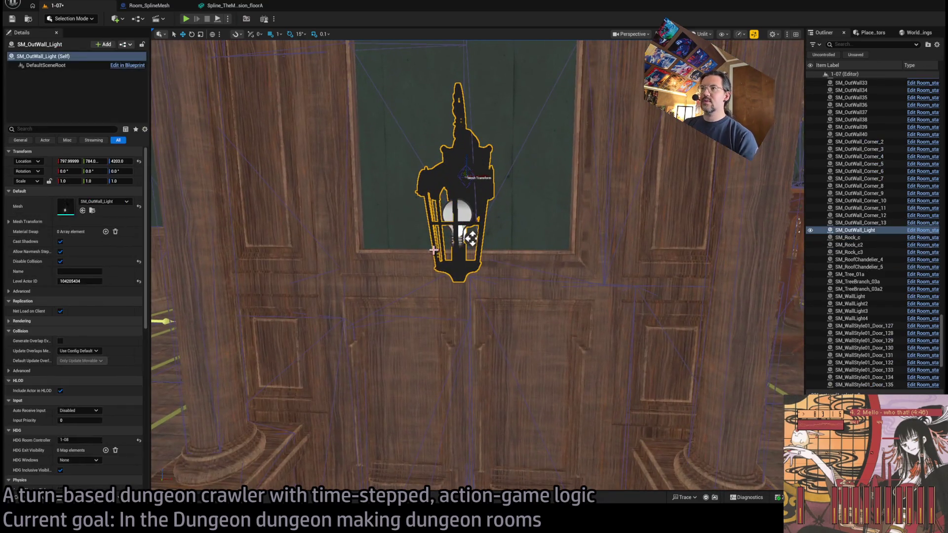
left_click(65, 162)
type("800")
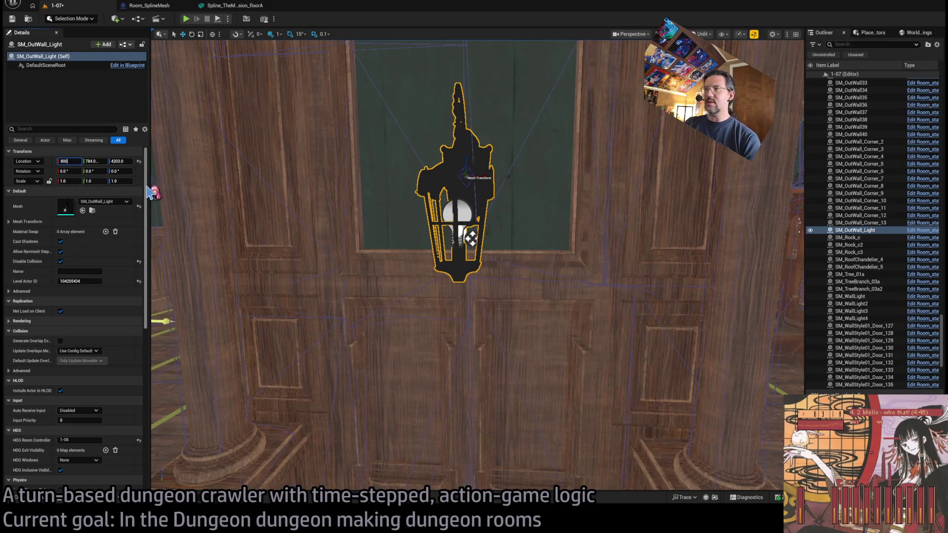
key("Return")
Give EntranceLamp4 the same Location X of 800 and switch the viewport to Lit.
left_click(447, 210)
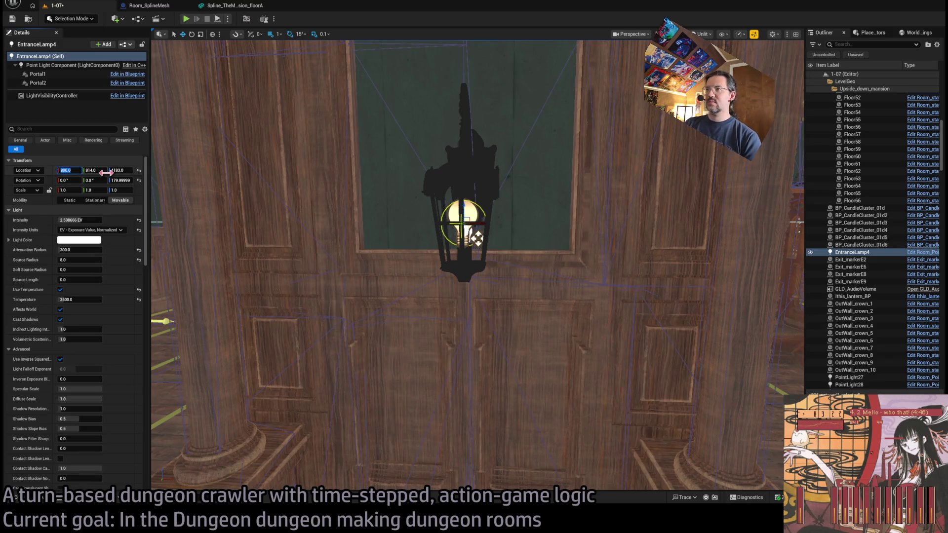
left_click_drag(473, 296, 452, 341)
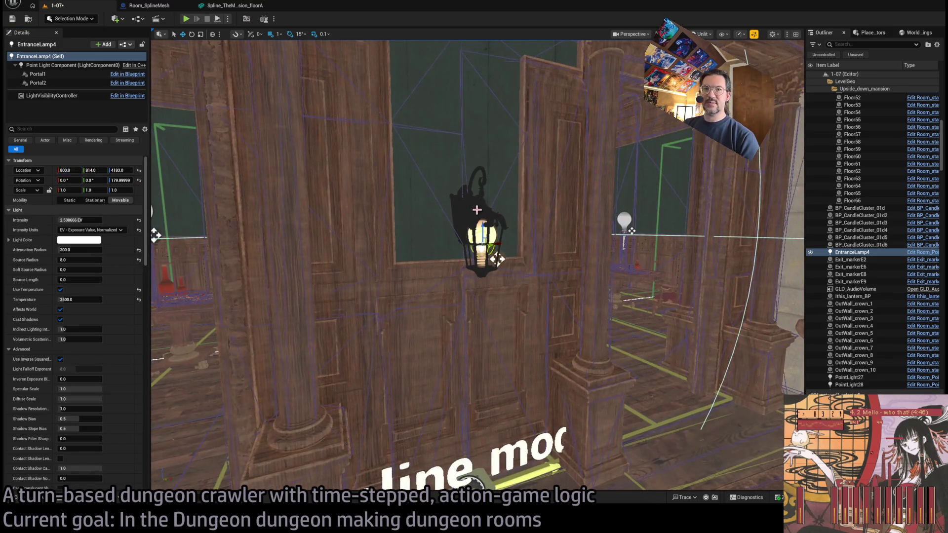
key("ctrl+z")
left_click_drag(286, 277, 296, 296)
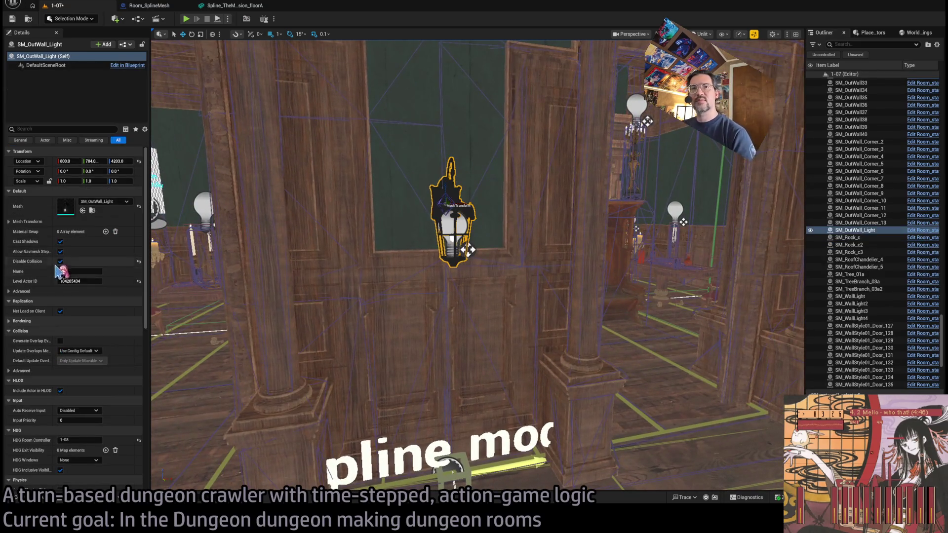
left_click(453, 218)
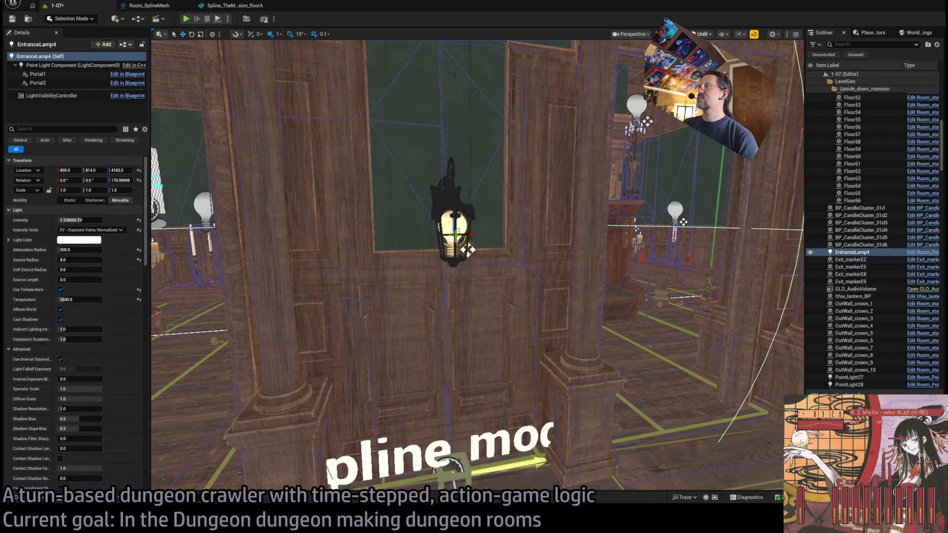
key("alt+4")
scroll(478, 266, "down", 5)
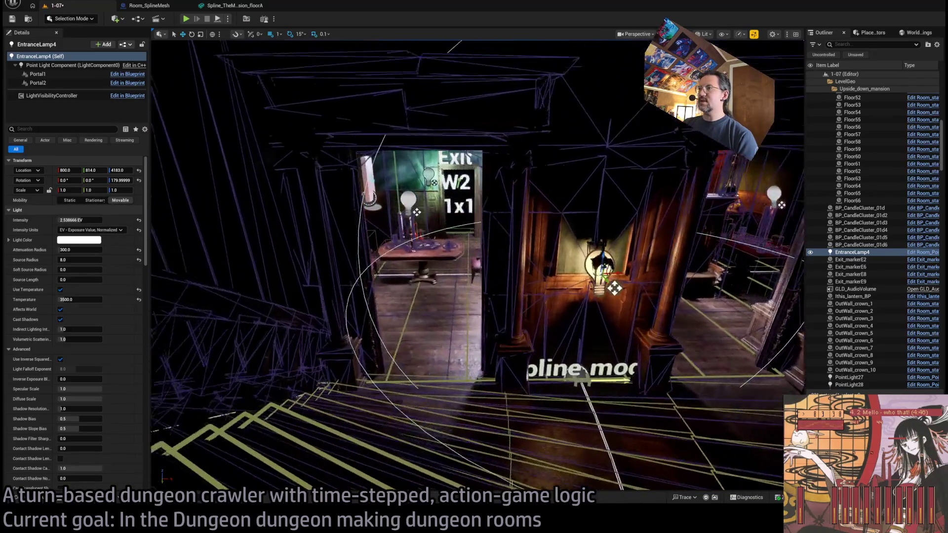
Orbit around EntranceLamp4 to inspect the doorway cornice and the candle room.
key("f")
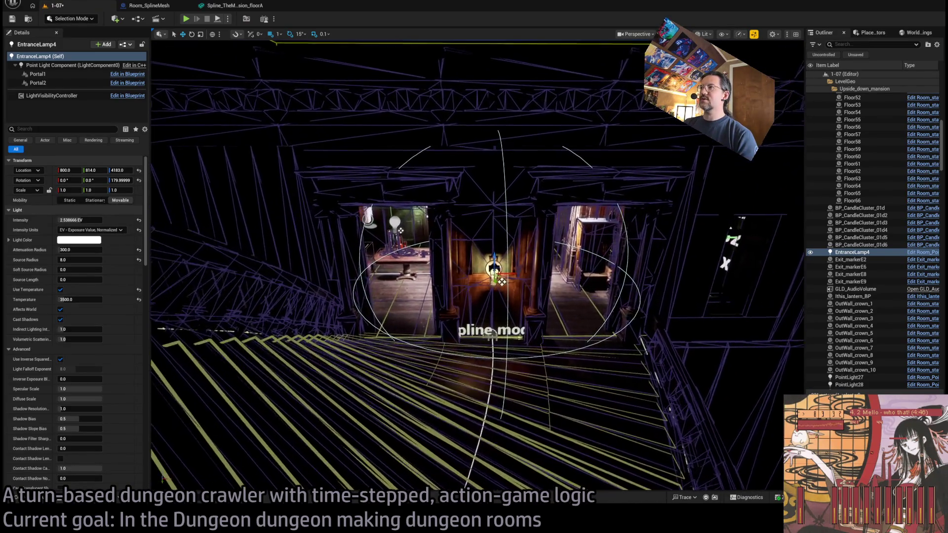
left_click_drag(478, 266, 499, 247)
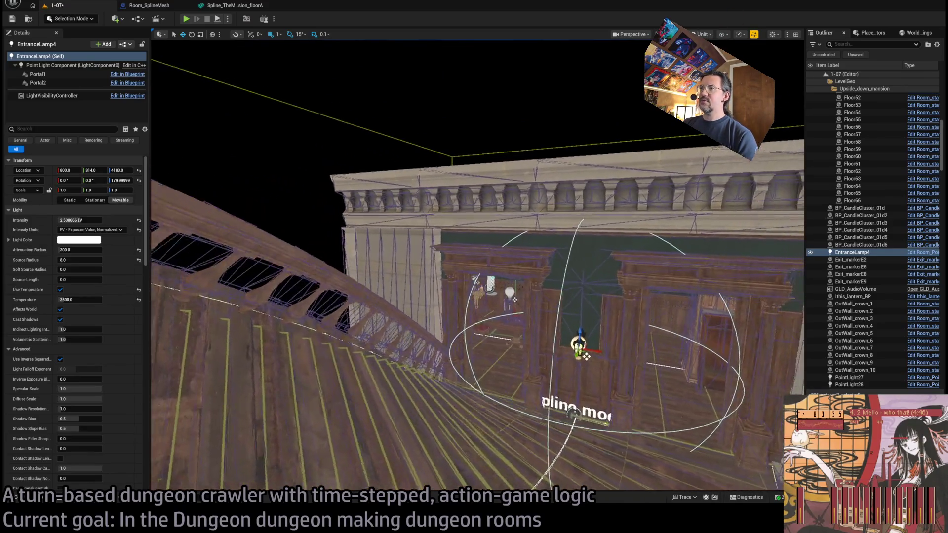
left_click_drag(477, 266, 449, 276)
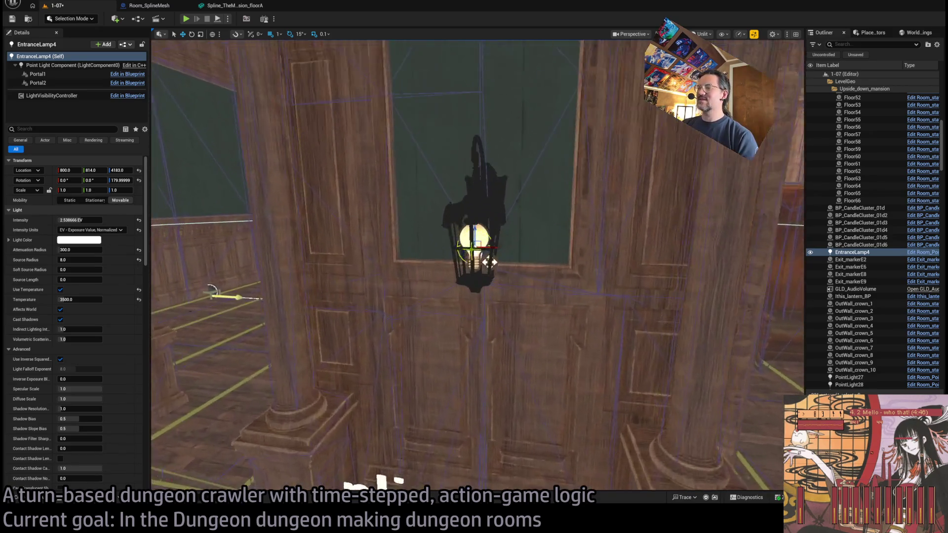
scroll(485, 236, "down", 5)
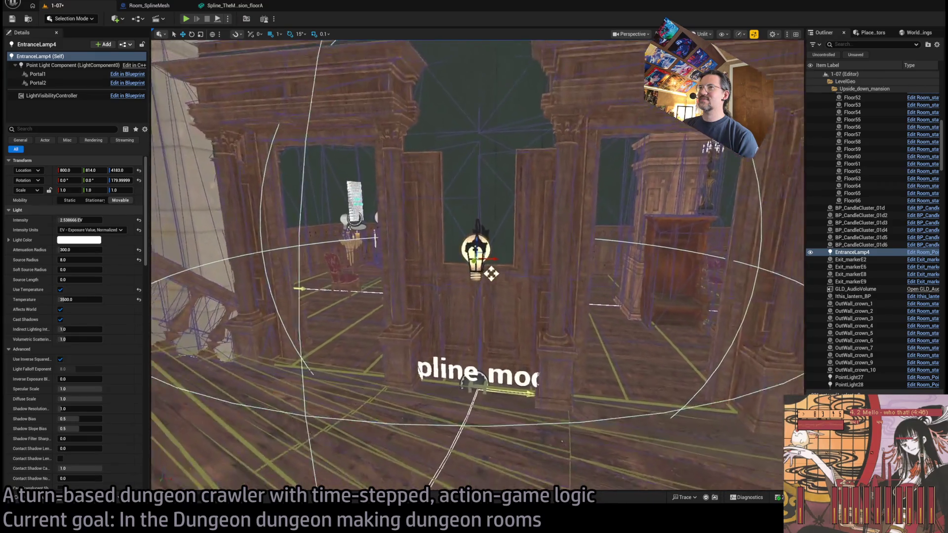
scroll(477, 264, "down", 5)
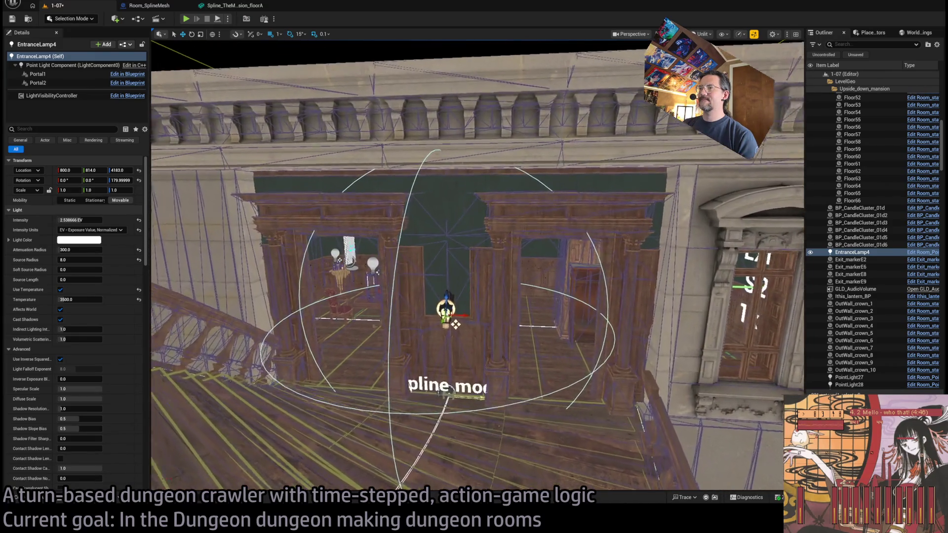
left_click_drag(474, 267, 572, 266)
left_click_drag(474, 266, 573, 266)
scroll(474, 266, "up", 10)
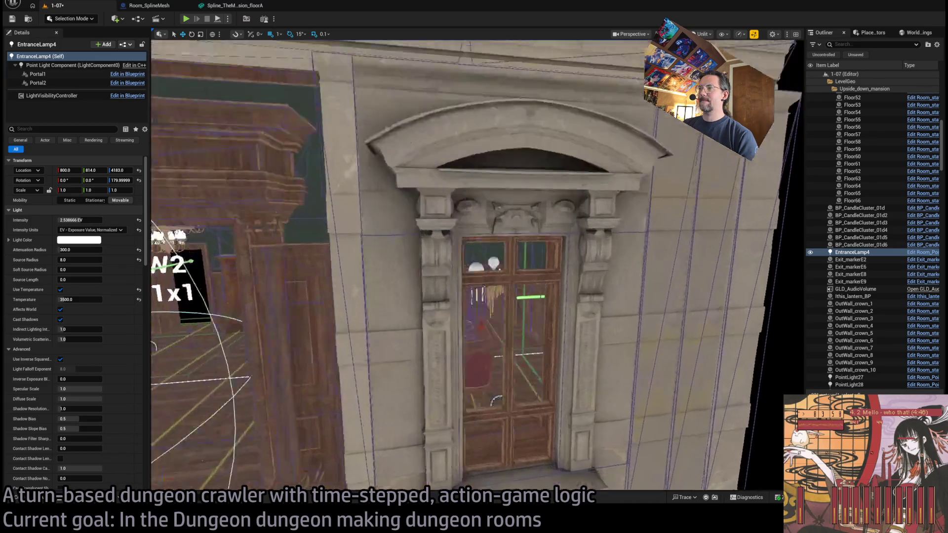
scroll(477, 264, "down", 10)
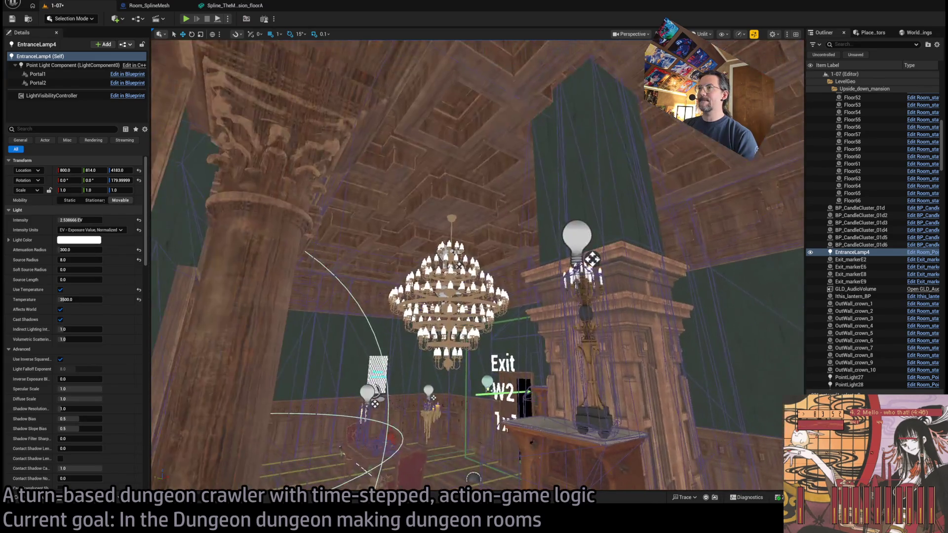
Refocus on the doorway lamp in Lit view with its Attenuation Radius raised to about 395.
key("f")
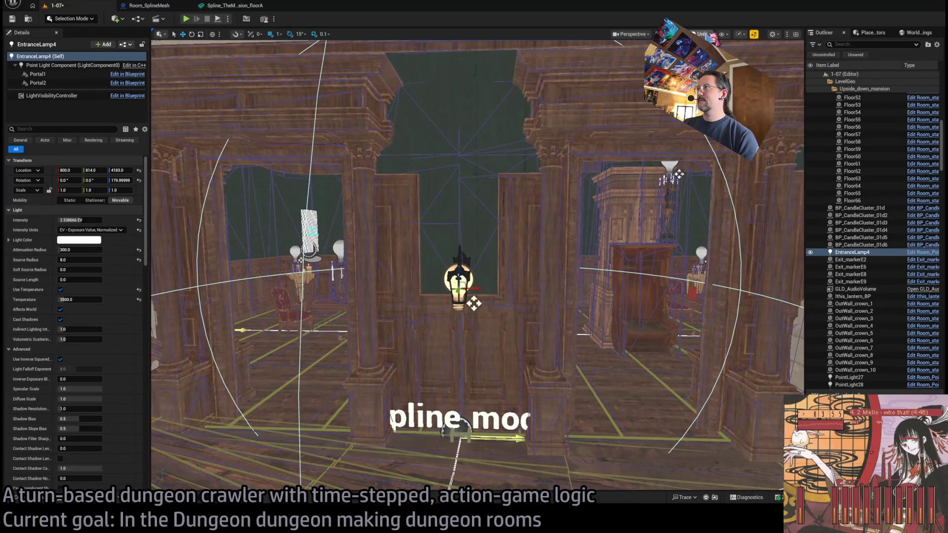
key("alt+4")
left_click_drag(474, 304, 475, 264)
scroll(475, 264, "down", 3)
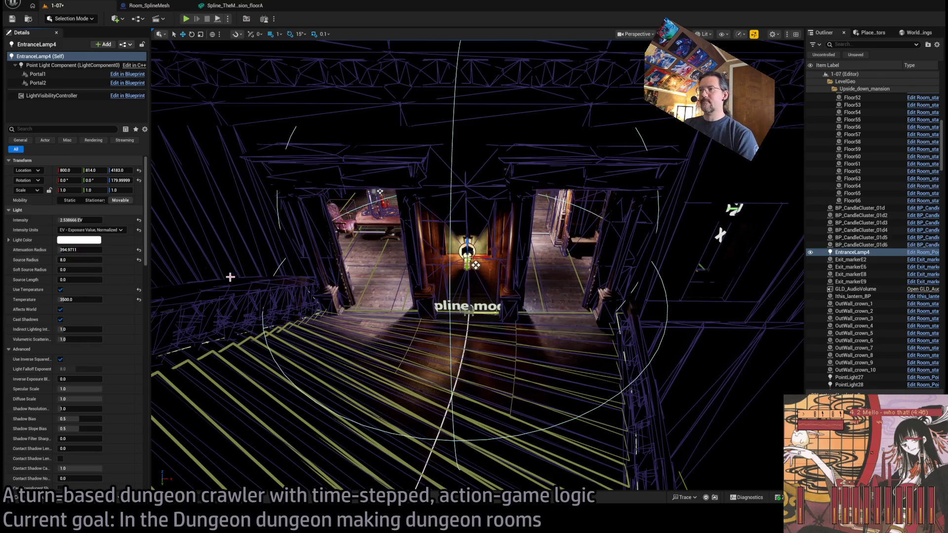
Try different EntranceLamp4 radius and temperature values, leaving attenuation radius at about 170.7.
key("ctrl+z")
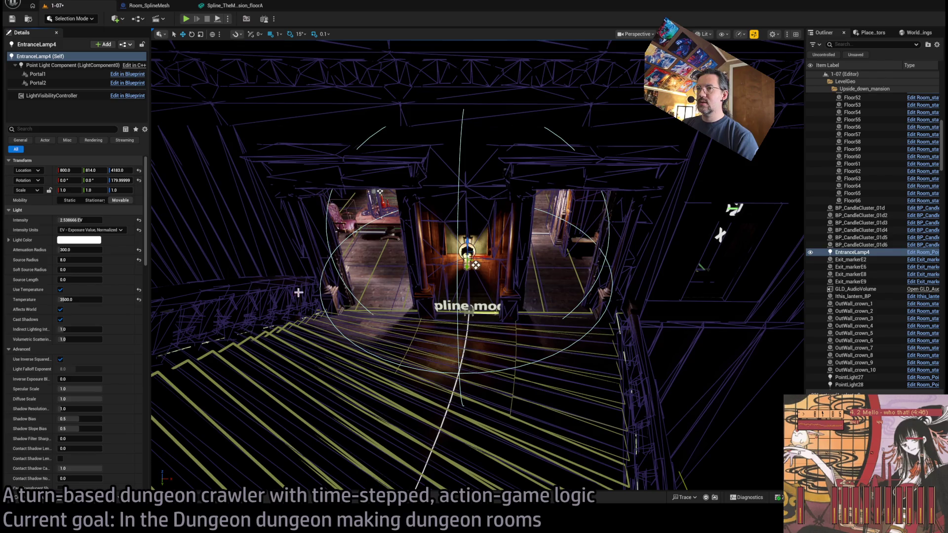
left_click_drag(97, 249, 72, 249)
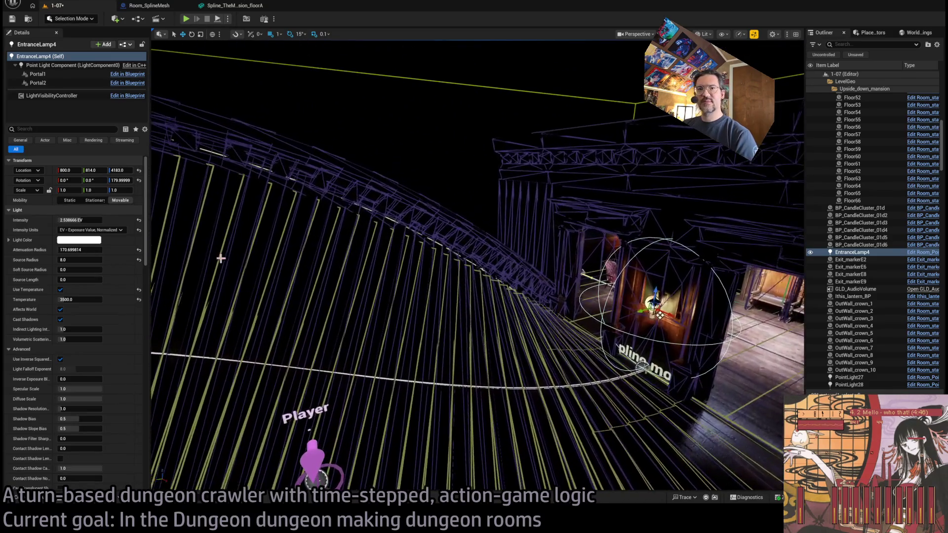
left_click_drag(90, 300, 129, 300)
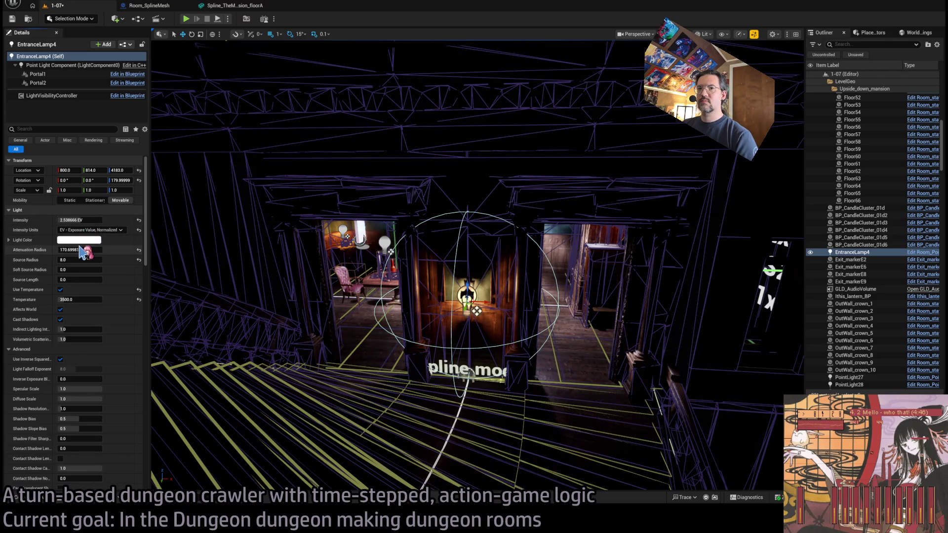
left_click_drag(74, 250, 106, 299)
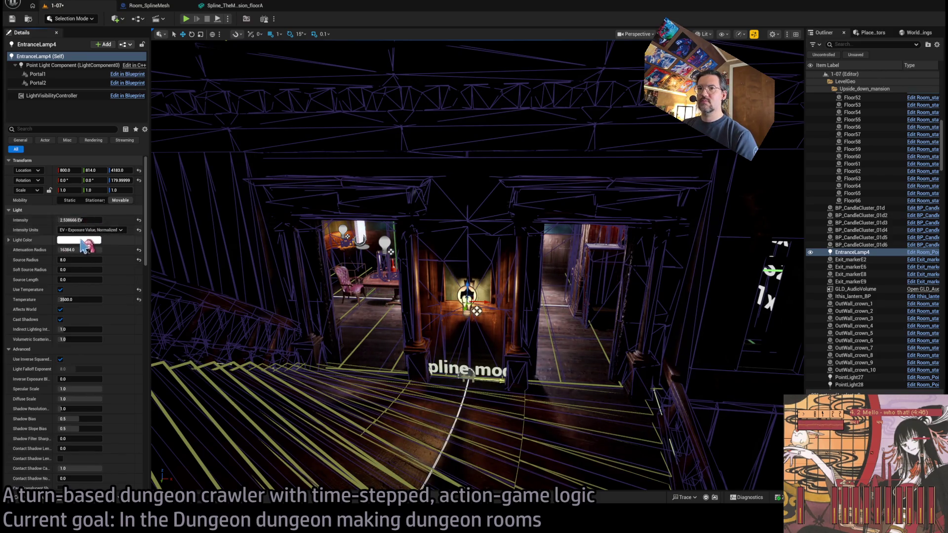
key("ctrl+z")
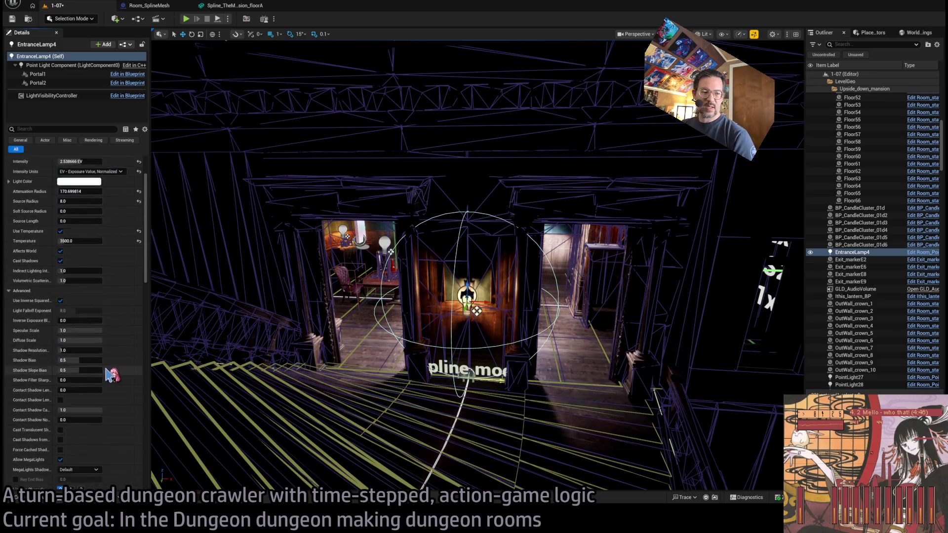
scroll(115, 356, "down", 10)
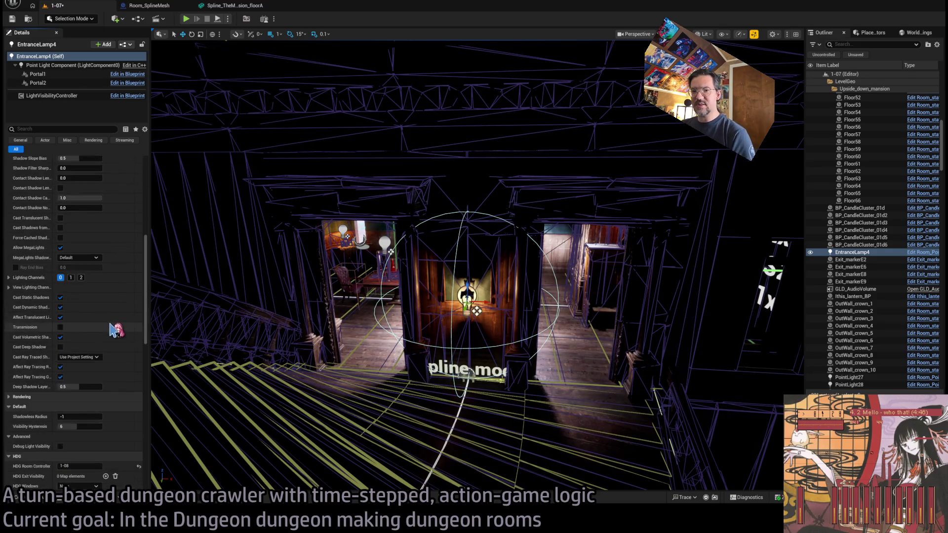
scroll(114, 330, "up", 10)
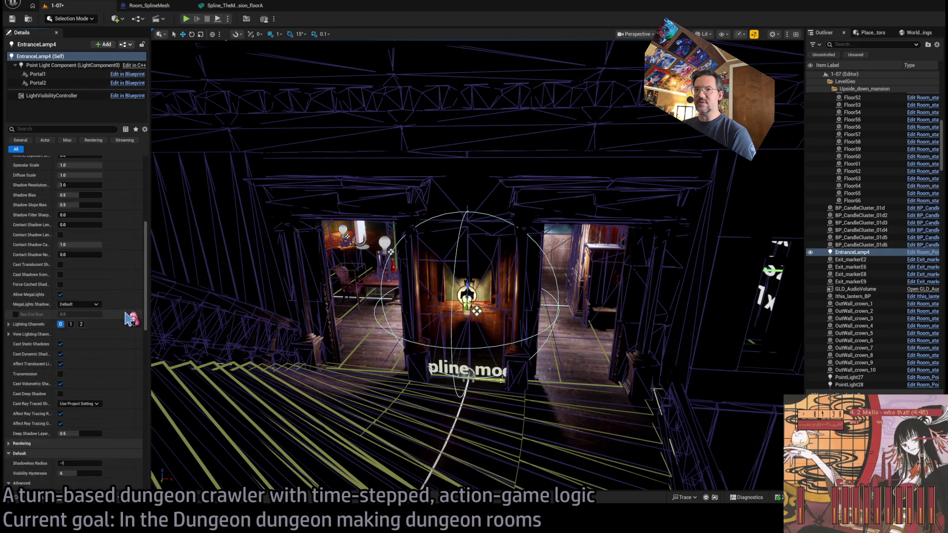
scroll(124, 315, "up", 2)
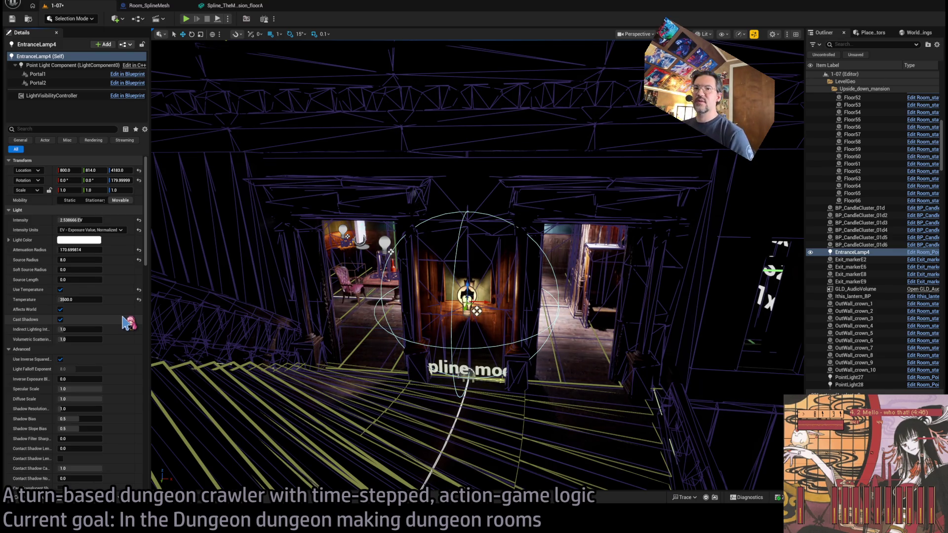
Set EntranceLamp4's light temperature to 12000 for a bluish cast.
left_click(99, 299)
type("12000")
key("Return")
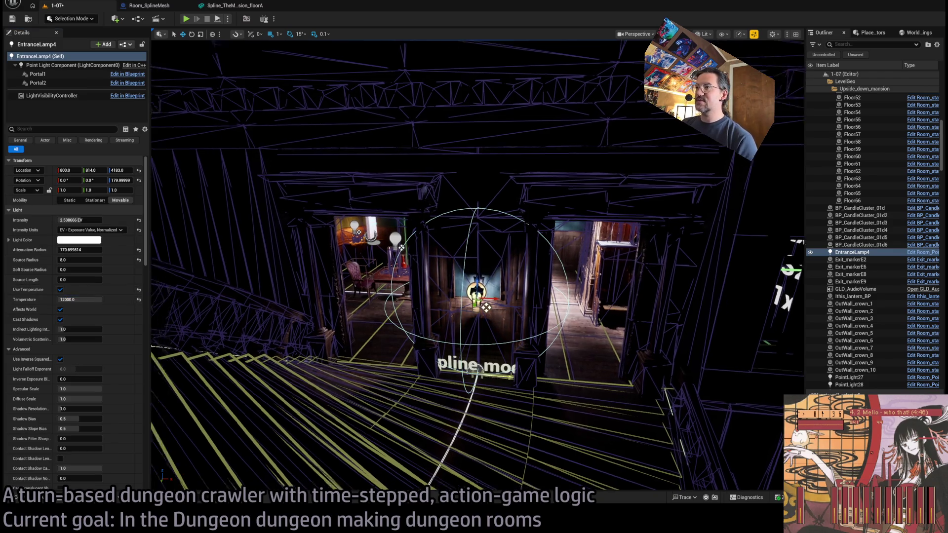
left_click_drag(477, 296, 420, 266)
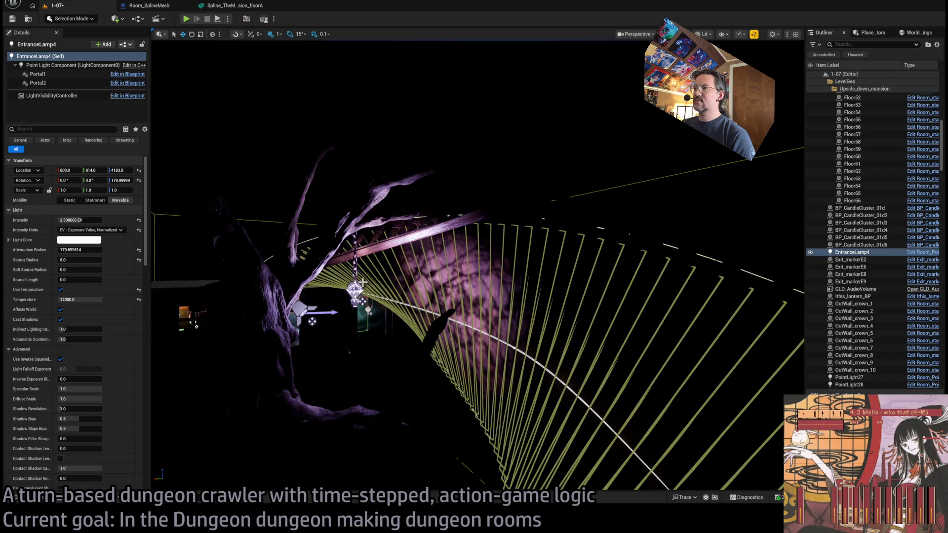
Duplicate Room_SpotLight3 as Room_SpotLight4 and shift the copy to X about 845.24.
left_click(345, 296)
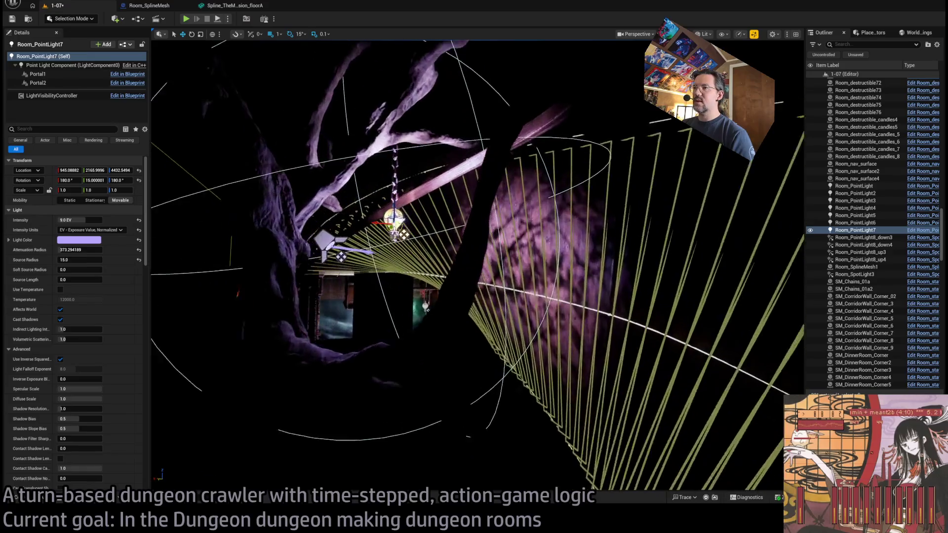
left_click(268, 299)
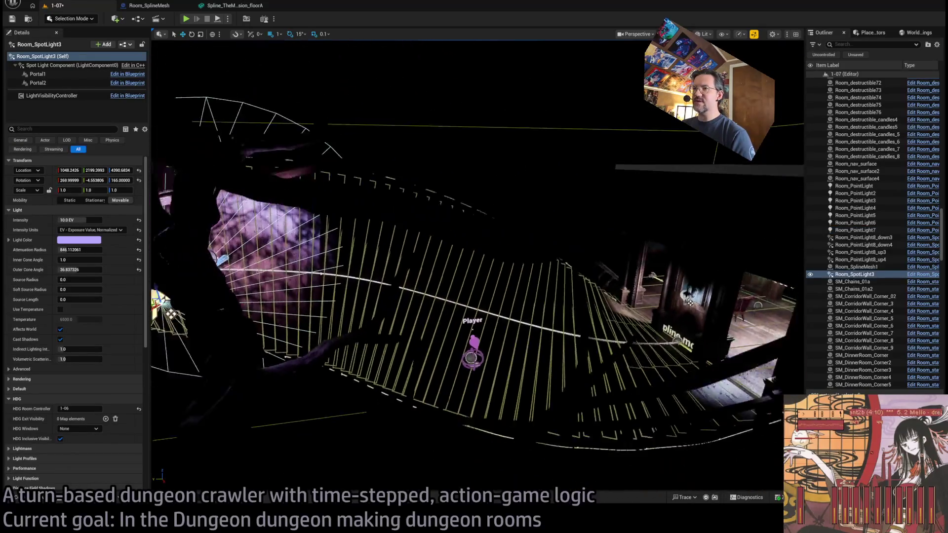
key("ctrl+d")
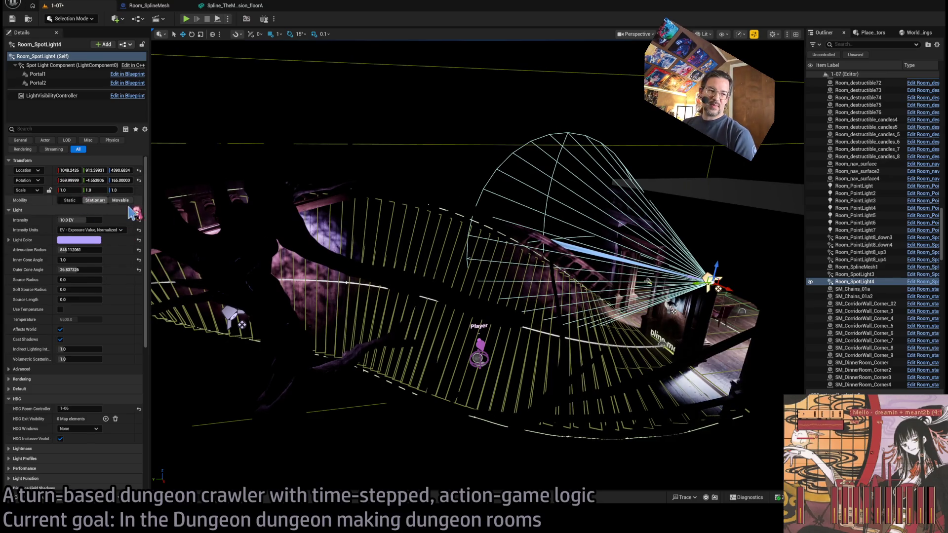
key("f")
mouse_move(408, 272)
left_mouse_down()
mouse_move(531, 316)
mouse_move(477, 310)
left_mouse_up()
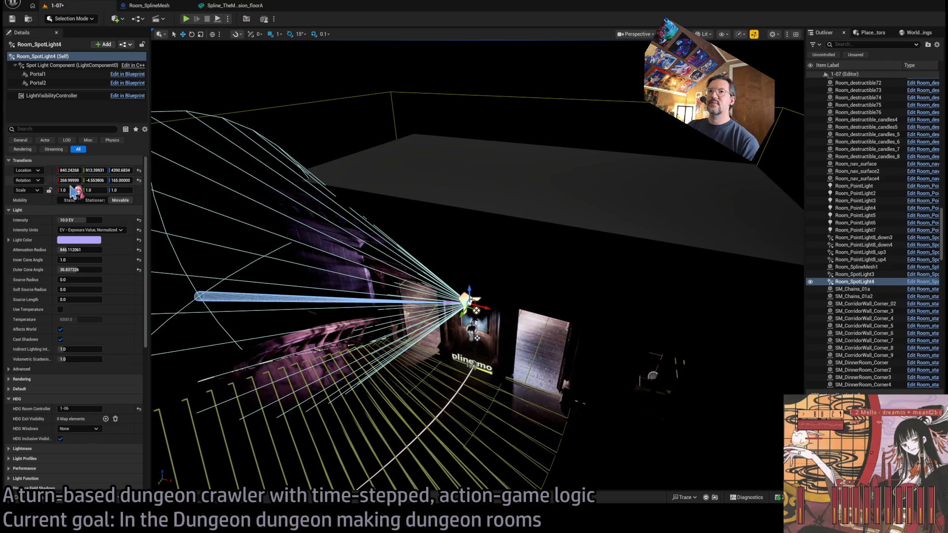
Zero Room_SpotLight4's rotation and set its location to 800, 900, 4300.
left_click(69, 181)
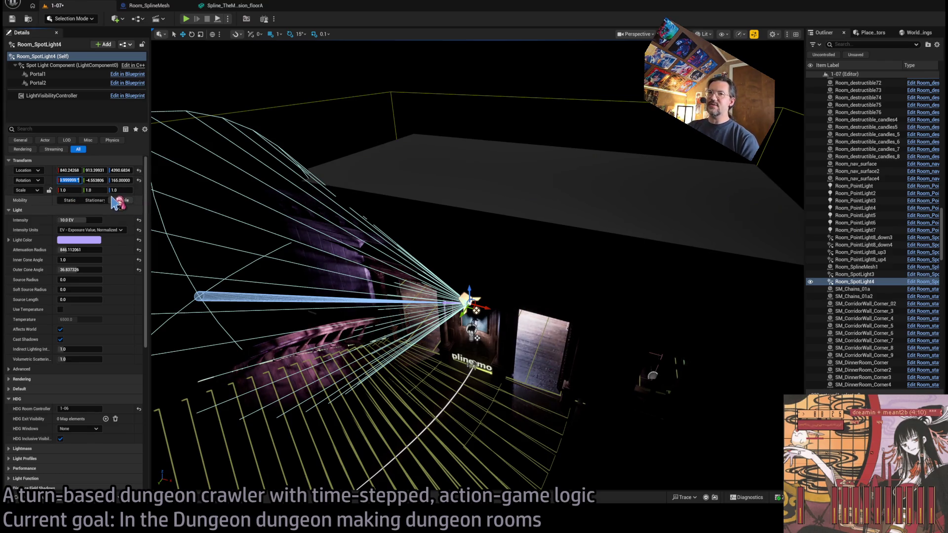
type("0")
key("Tab")
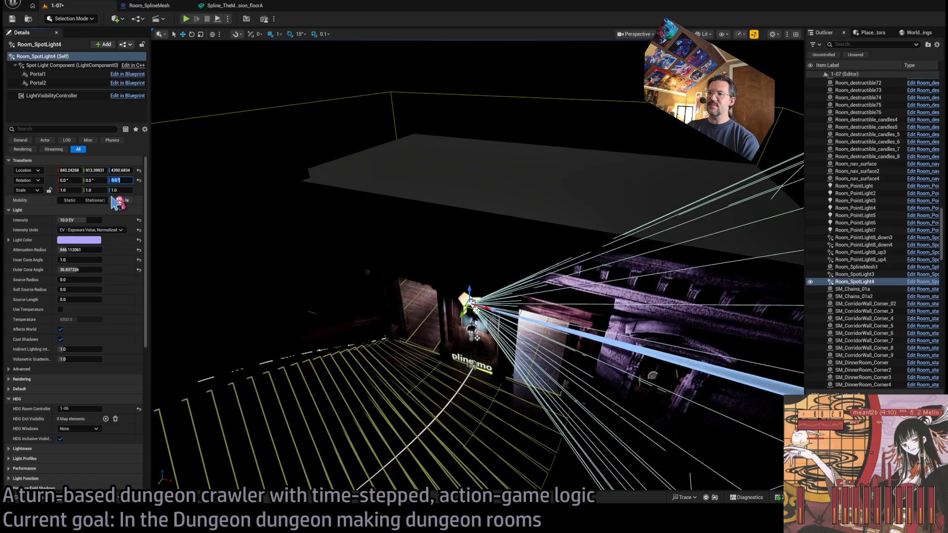
type("0")
key("Tab")
type("0")
key("Return")
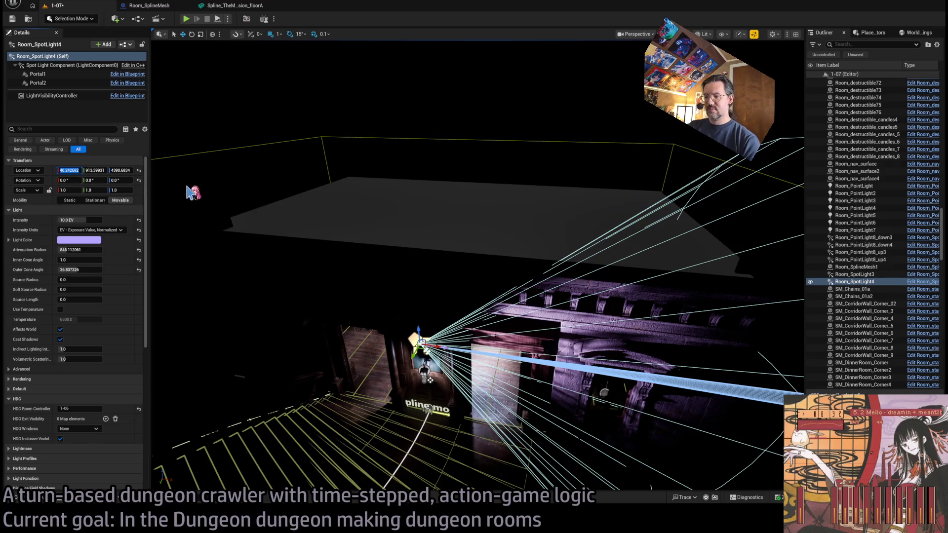
type("0")
key("Tab")
type("900")
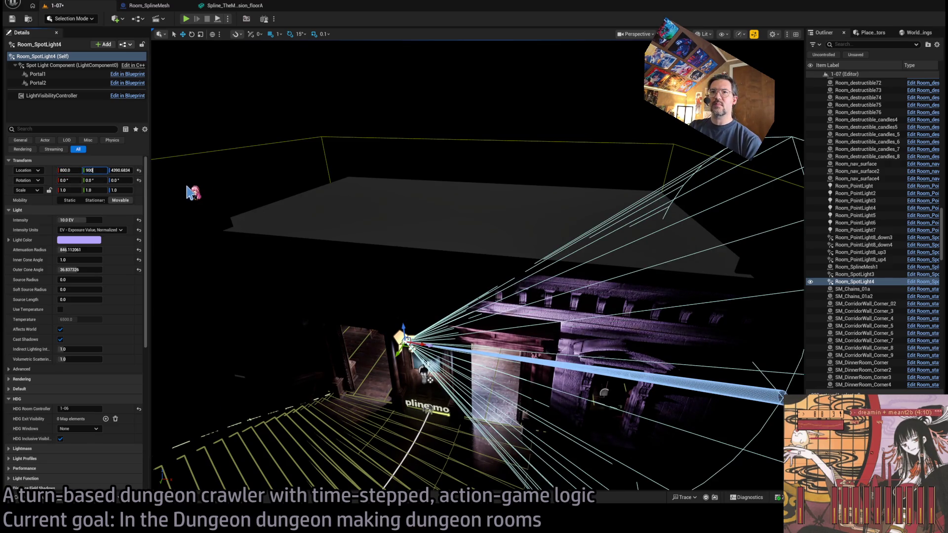
key("Tab")
key("Return")
left_click_drag(190, 193, 190, 192)
Tilt the spotlight to point straight down and reset its light colour to white.
key("e")
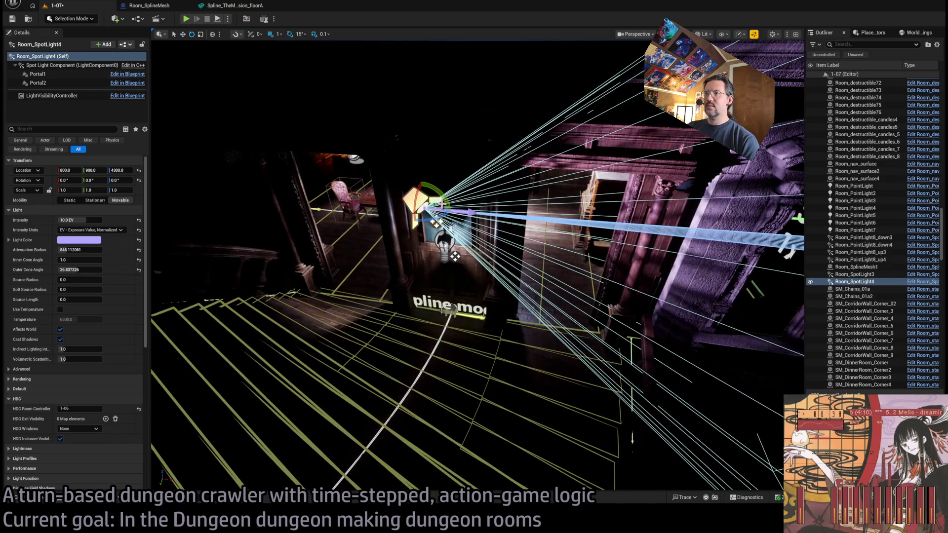
left_click_drag(447, 195, 447, 220)
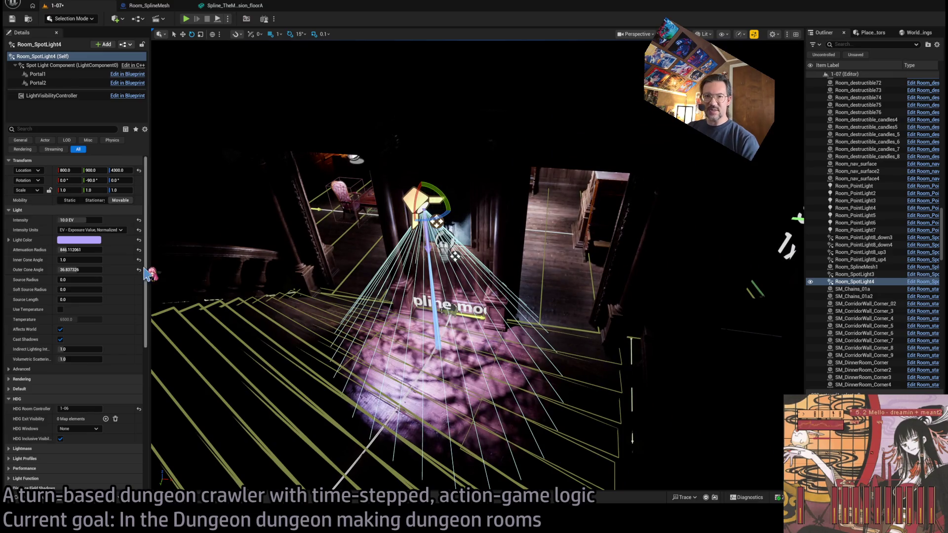
left_click(138, 240)
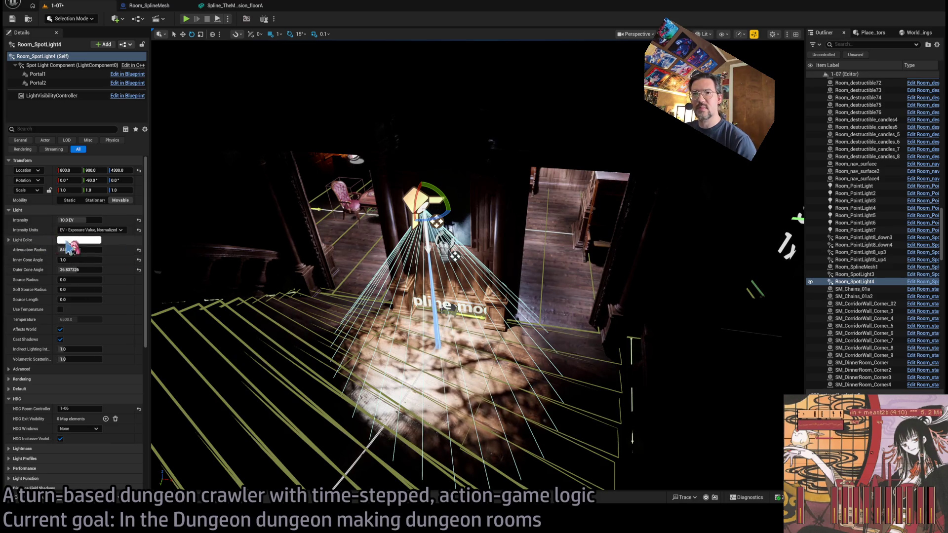
left_click_drag(445, 296, 533, 277)
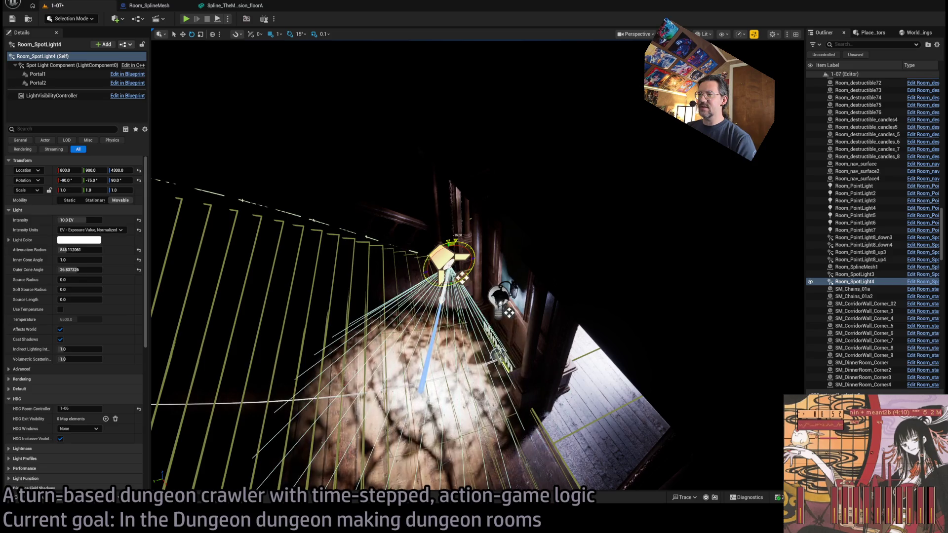
Nudge the spotlight along Y and tilt it 15 degrees onto the floorboards.
key("w")
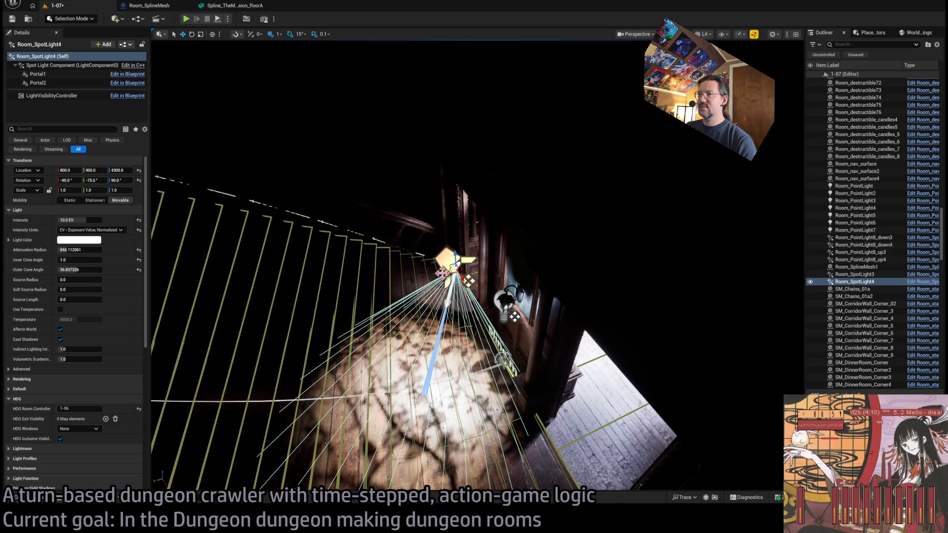
left_click_drag(442, 272, 467, 268)
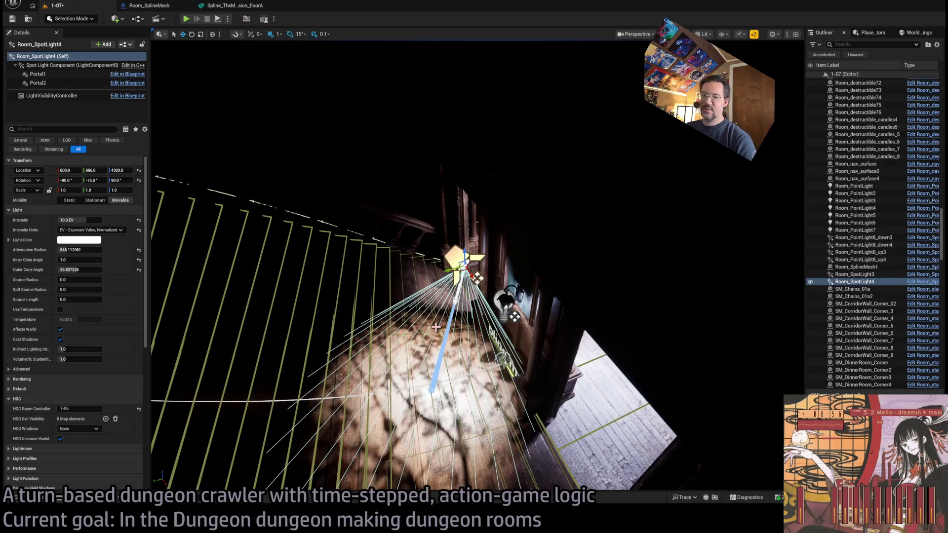
mouse_move(436, 327)
left_mouse_down()
mouse_move(424, 296)
mouse_move(439, 311)
left_mouse_up()
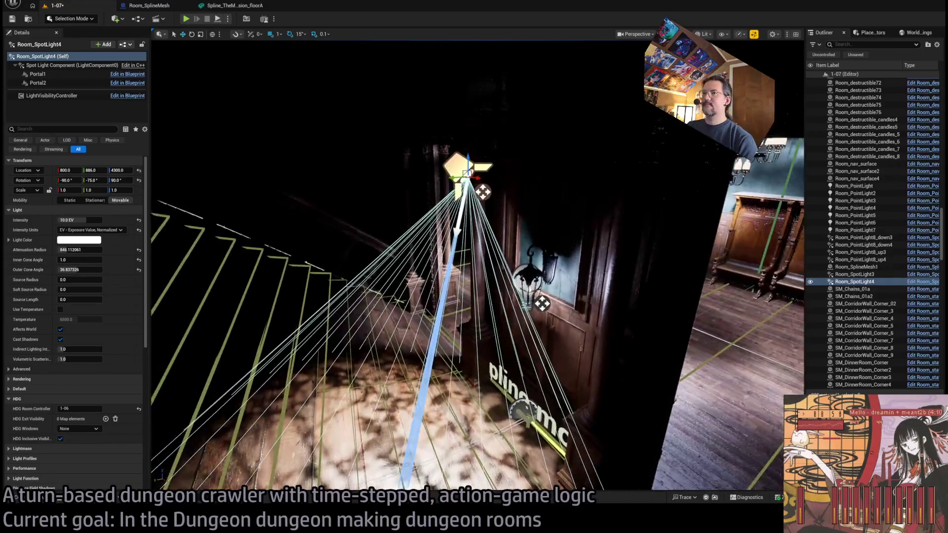
left_click_drag(294, 277, 293, 276)
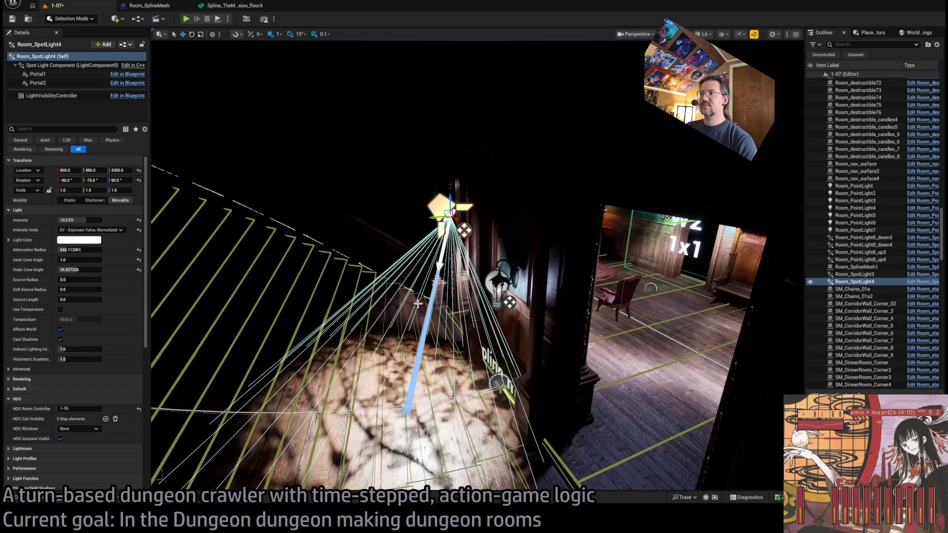
left_click_drag(418, 304, 411, 290)
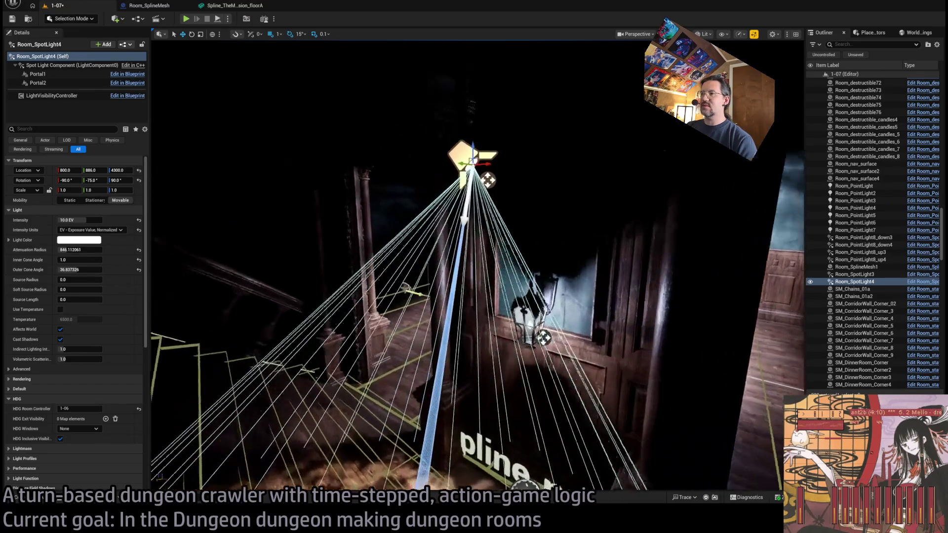
left_click_drag(578, 247, 578, 247)
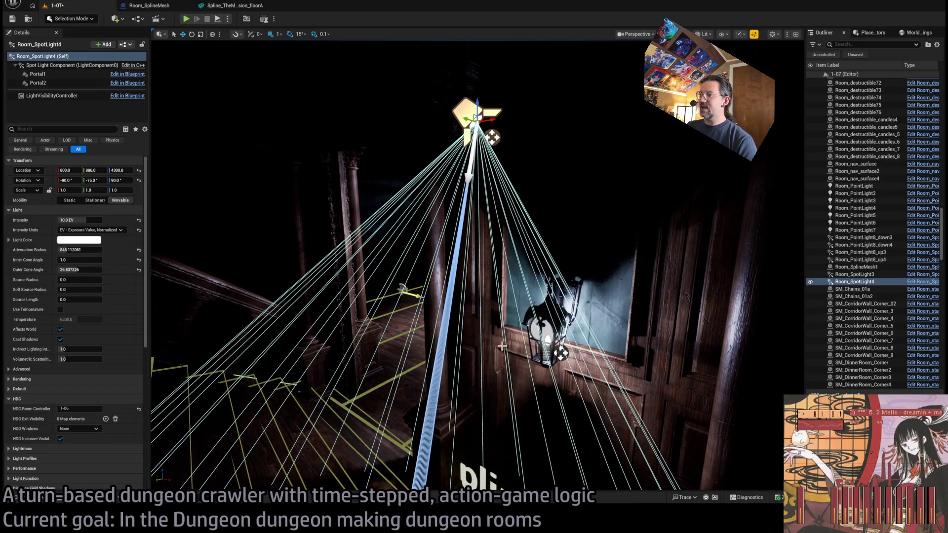
left_click_drag(502, 346, 496, 345)
left_click_drag(523, 142, 533, 143)
left_click_drag(210, 306, 210, 306)
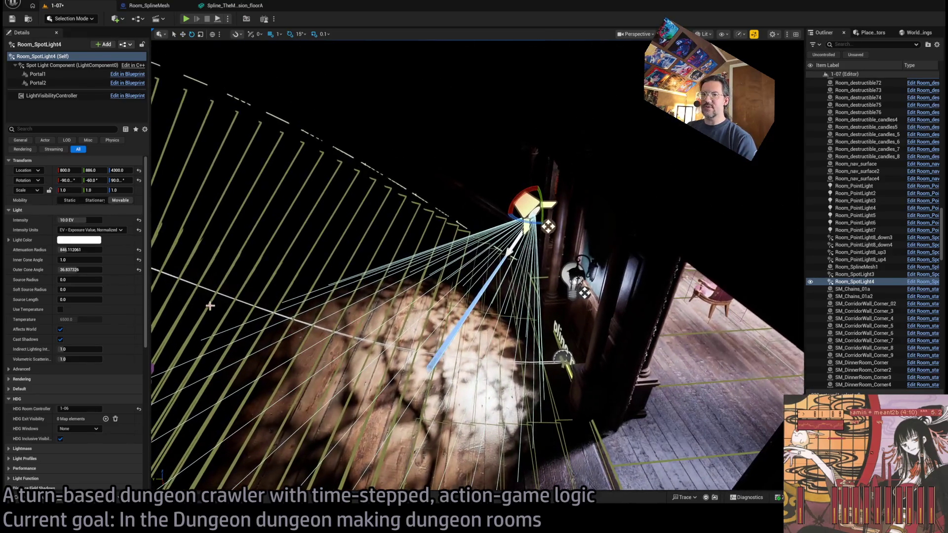
scroll(110, 398, "down", 10)
left_click_drag(370, 355, 341, 276)
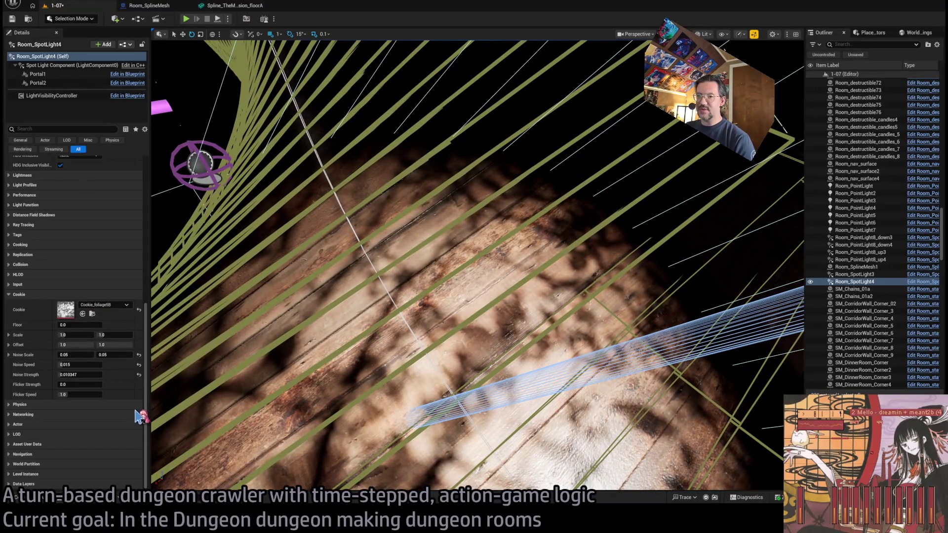
Inspect the foliage cookie texture, then close the editors and return to level 1-07.
left_click_drag(168, 400, 163, 381)
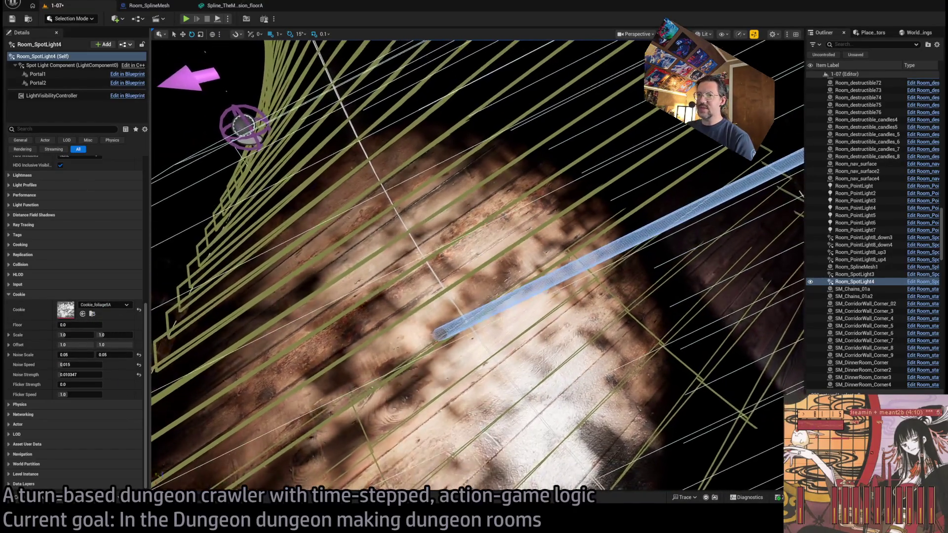
double_click(66, 309)
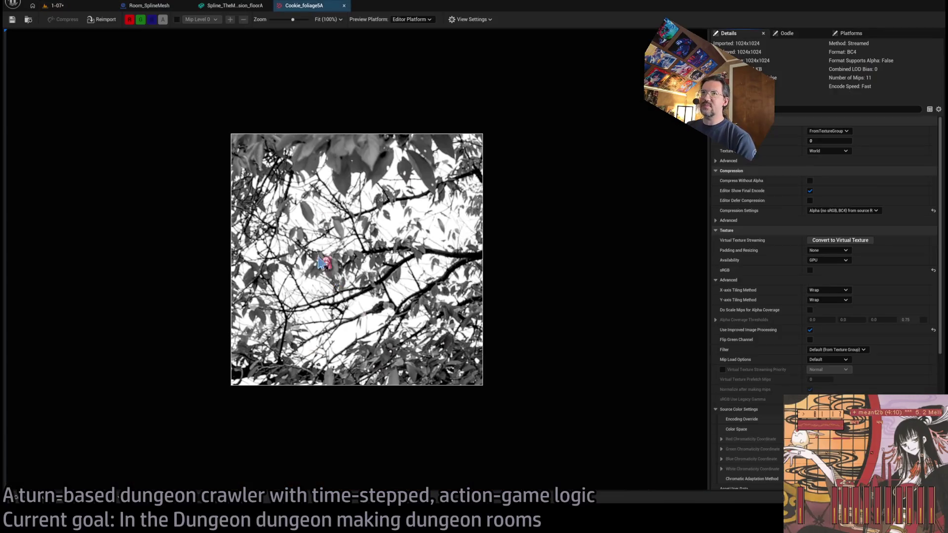
middle_click(324, 8)
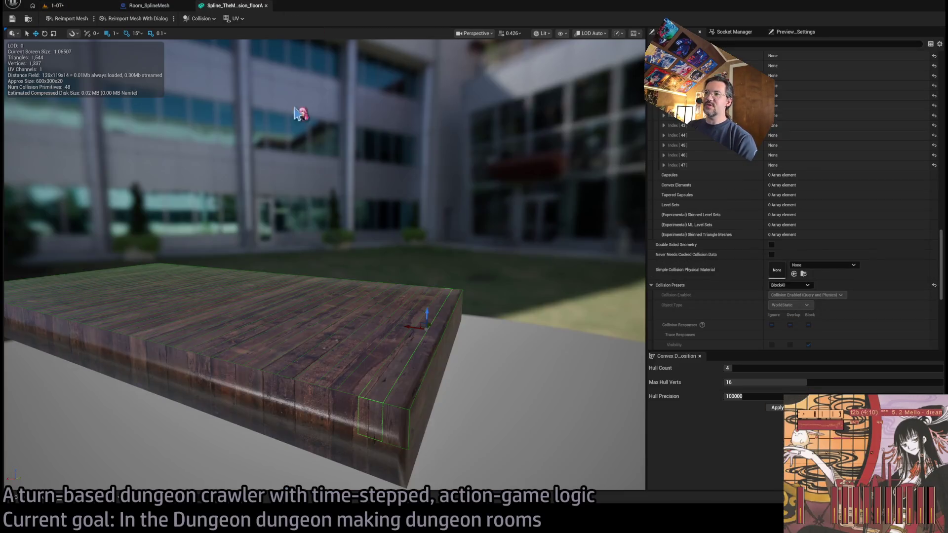
middle_click(231, 7)
left_click(75, 6)
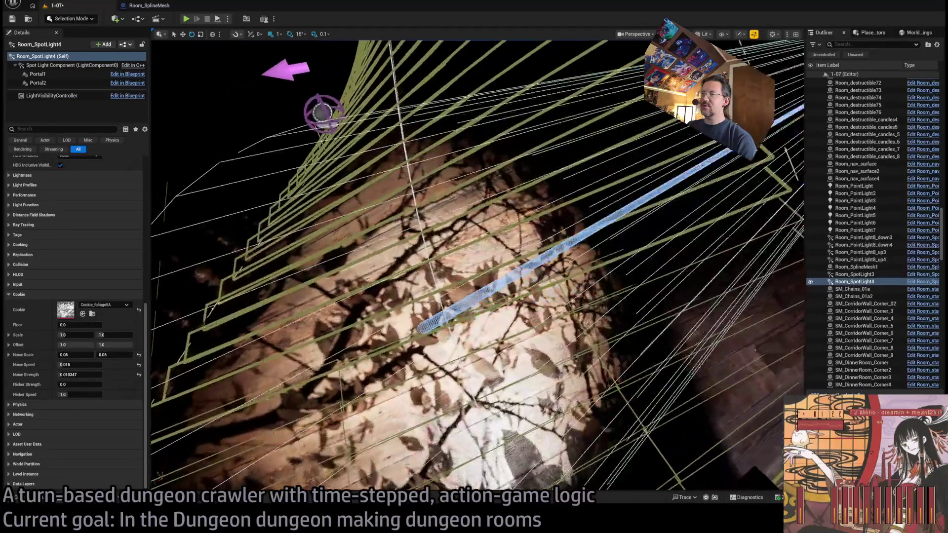
Turn the spotlight beam about 15 degrees and clear its Cookie slot to None.
left_click_drag(405, 211, 405, 211)
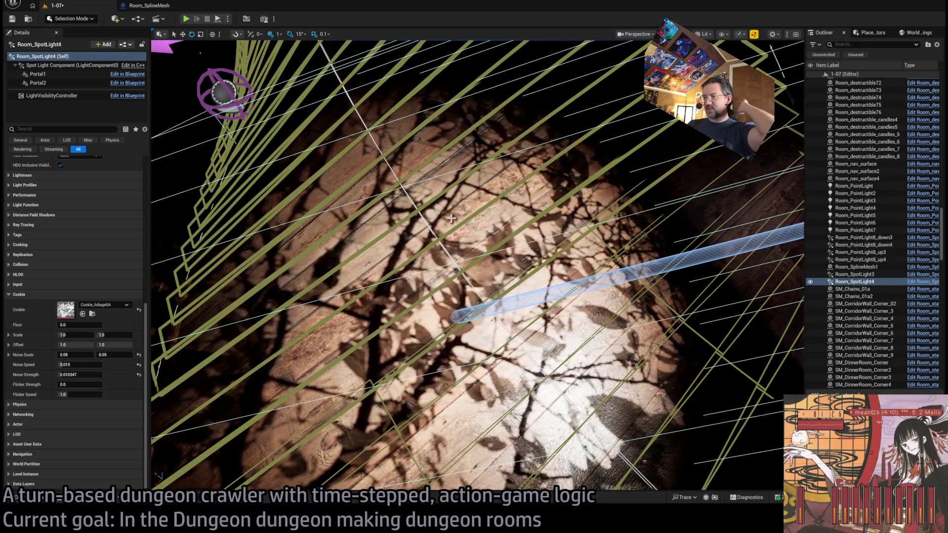
left_click_drag(452, 218, 688, 293)
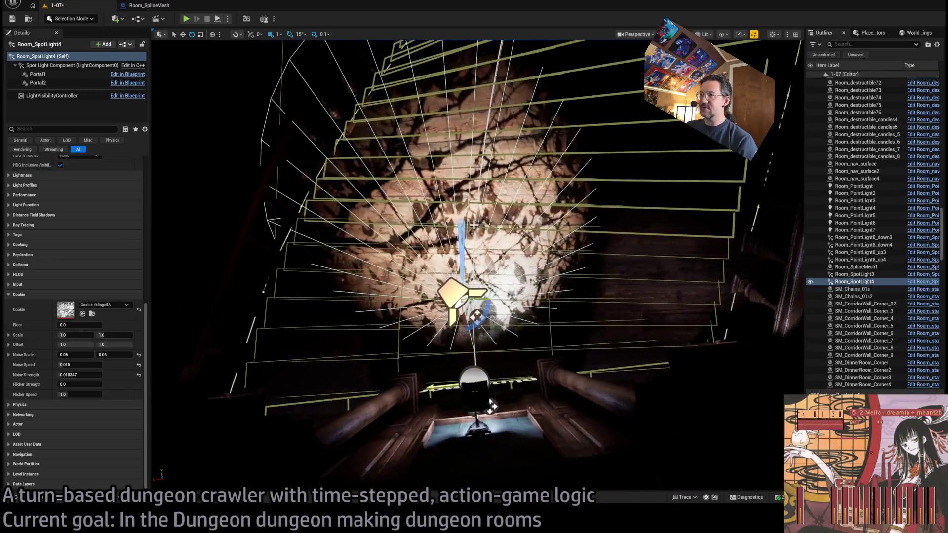
key("w")
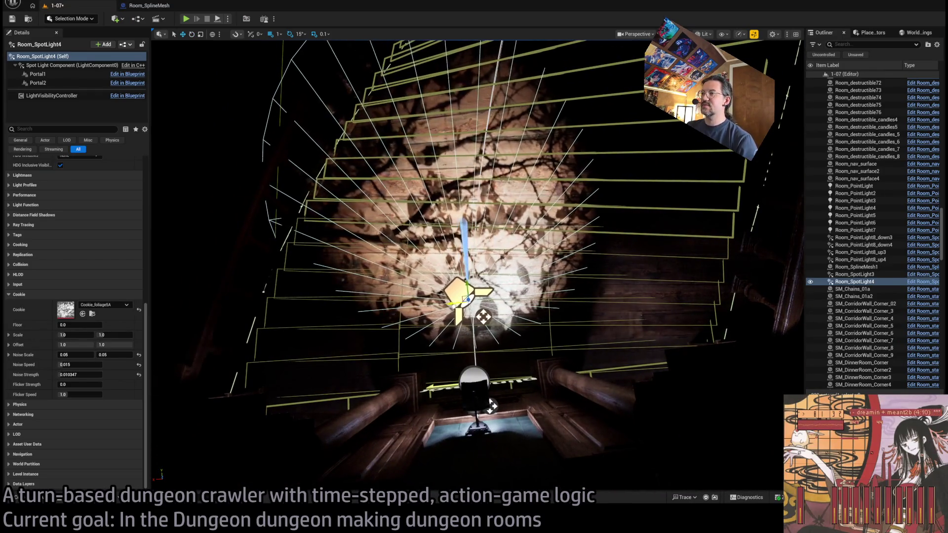
left_click_drag(688, 292, 688, 293)
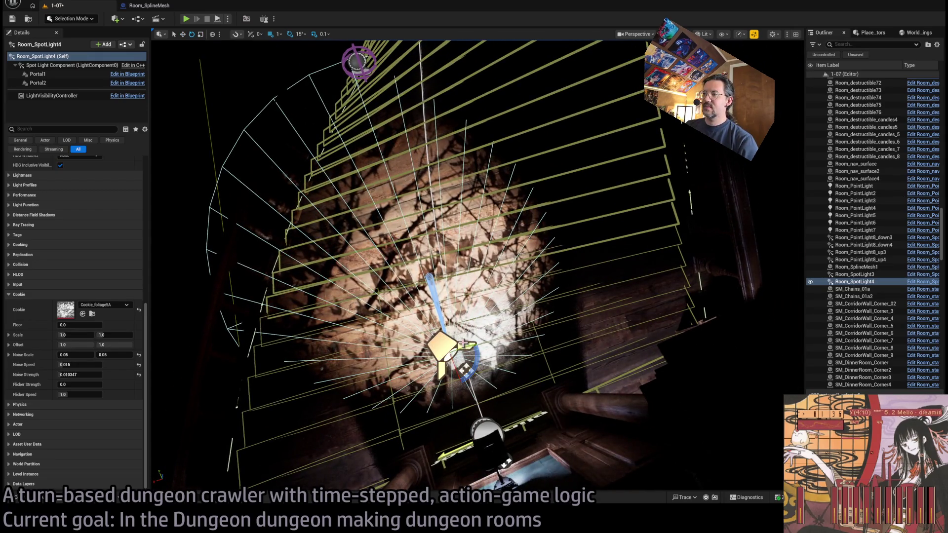
left_click_drag(465, 370, 466, 370)
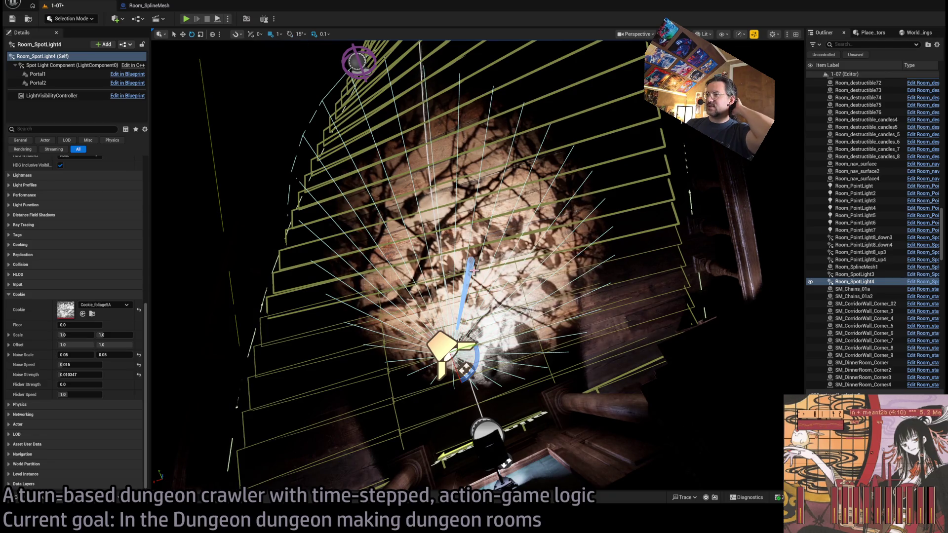
left_click_drag(466, 370, 466, 369)
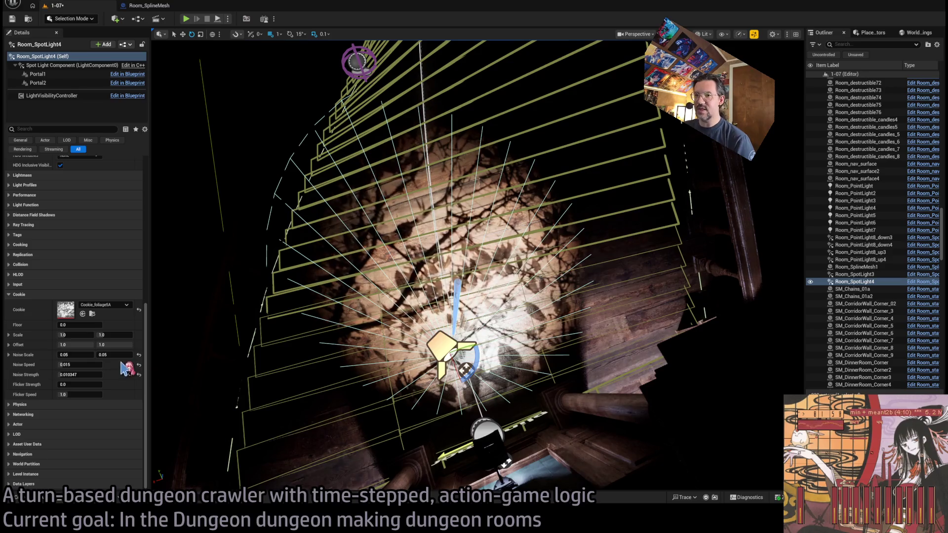
mouse_move(270, 337)
left_mouse_down()
mouse_move(117, 316)
mouse_move(60, 281)
mouse_move(34, 244)
left_mouse_up()
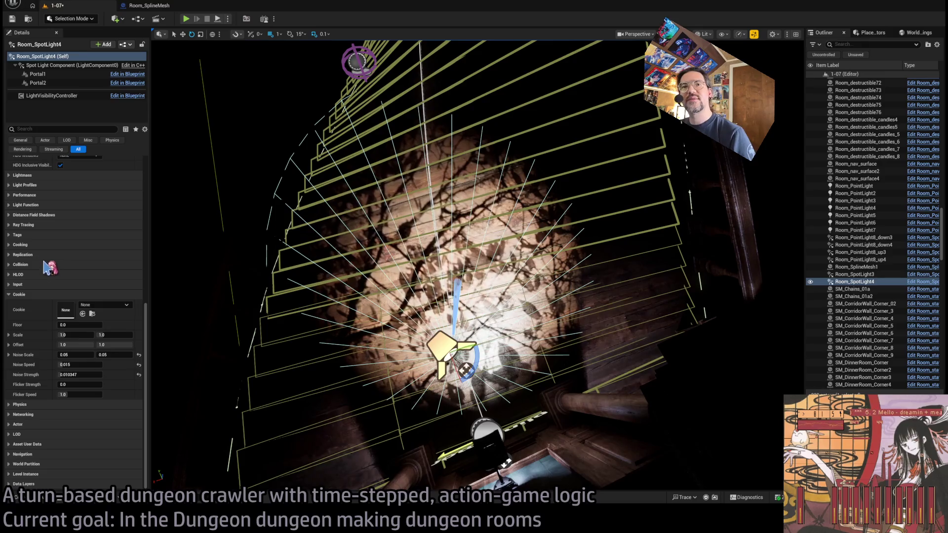
Give Room_SpotLight4 the strong foggy-spot light function material, then deselect it.
mouse_move(44, 205)
left_mouse_down()
mouse_move(54, 234)
mouse_move(102, 220)
left_mouse_up()
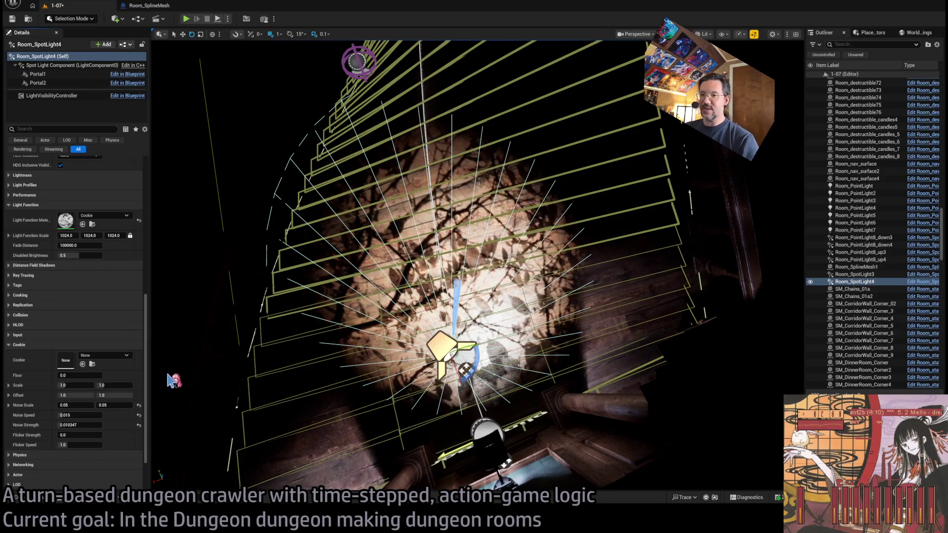
mouse_move(190, 275)
left_mouse_down()
mouse_move(159, 269)
mouse_move(163, 277)
mouse_move(175, 265)
left_mouse_up()
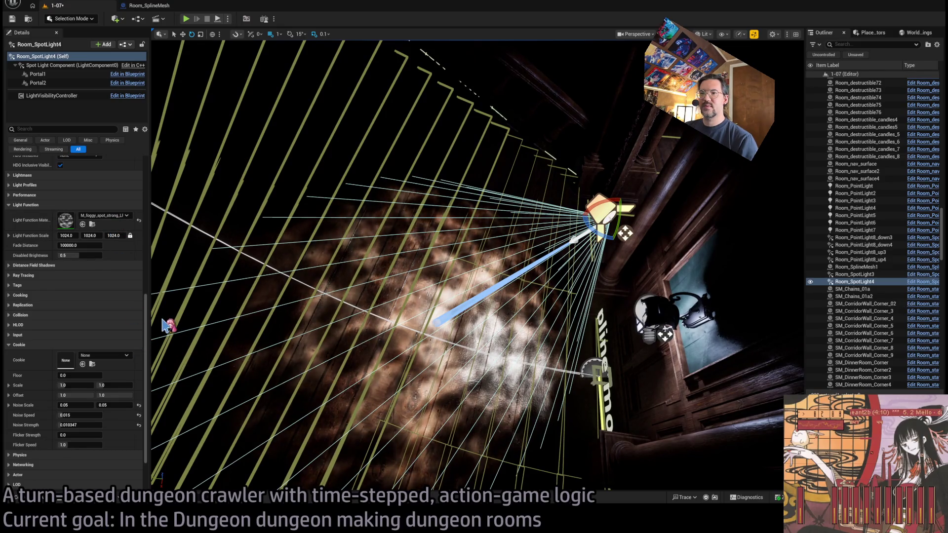
key("ctrl+z")
left_click_drag(167, 244, 164, 246)
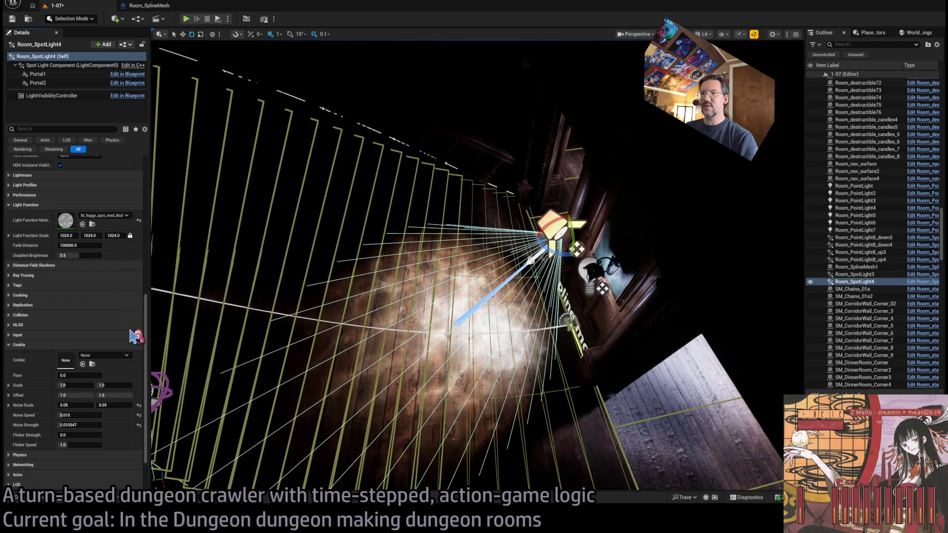
left_click_drag(506, 320, 506, 320)
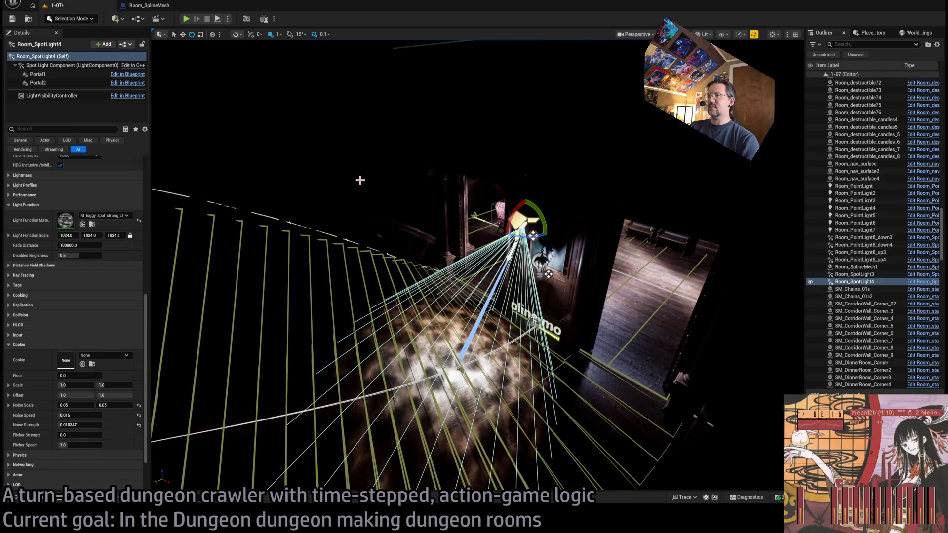
left_click(360, 180)
left_click_drag(360, 180, 364, 157)
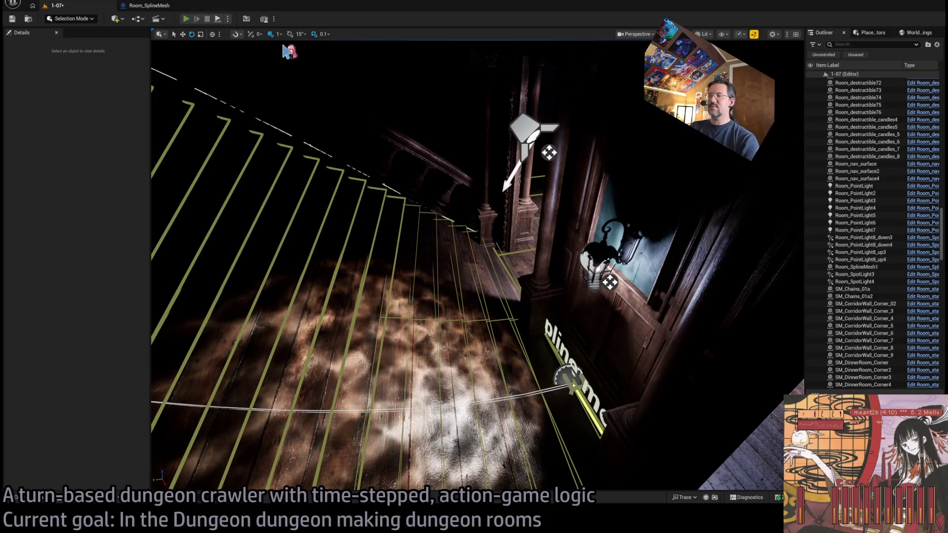
Play-test, run the character across the curved floor, stop, and reselect Room_SpotLight4.
key("alt+p")
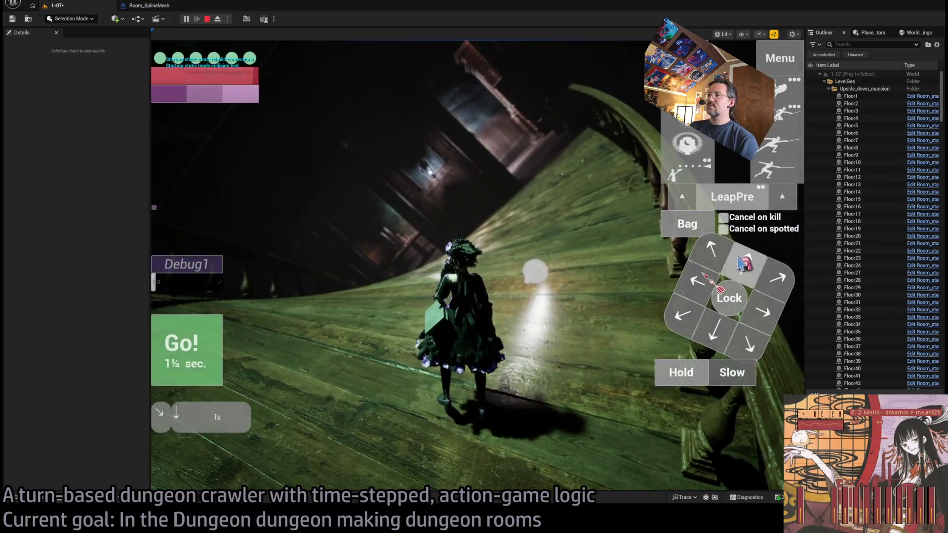
left_click(741, 264)
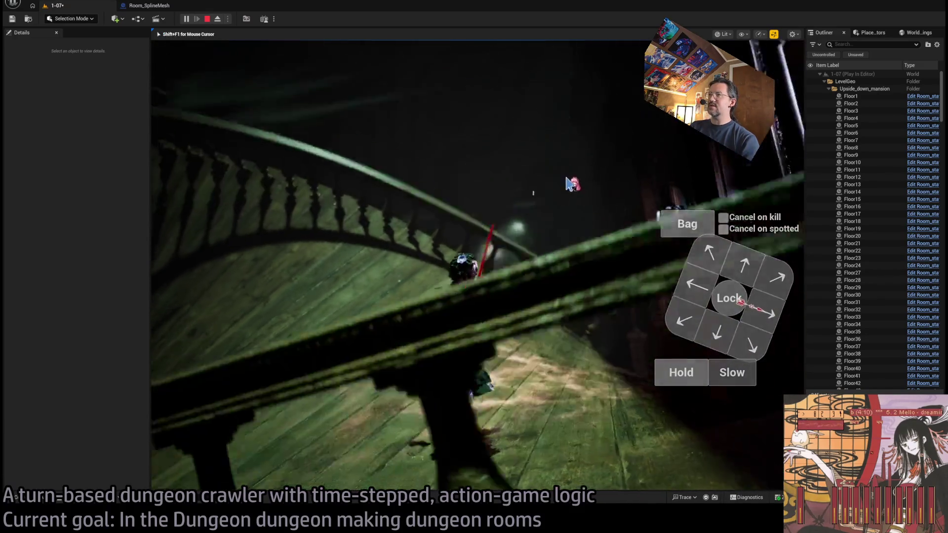
key("Escape")
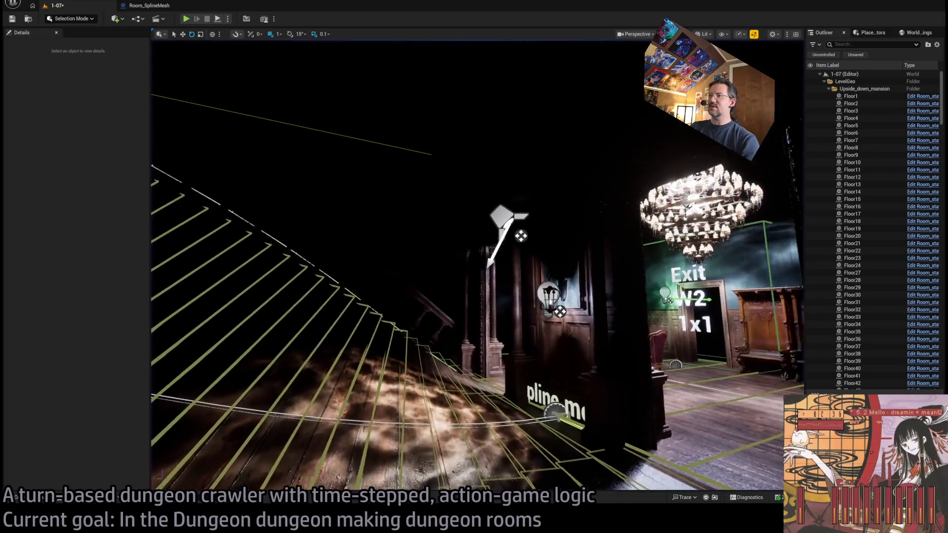
left_click(548, 257)
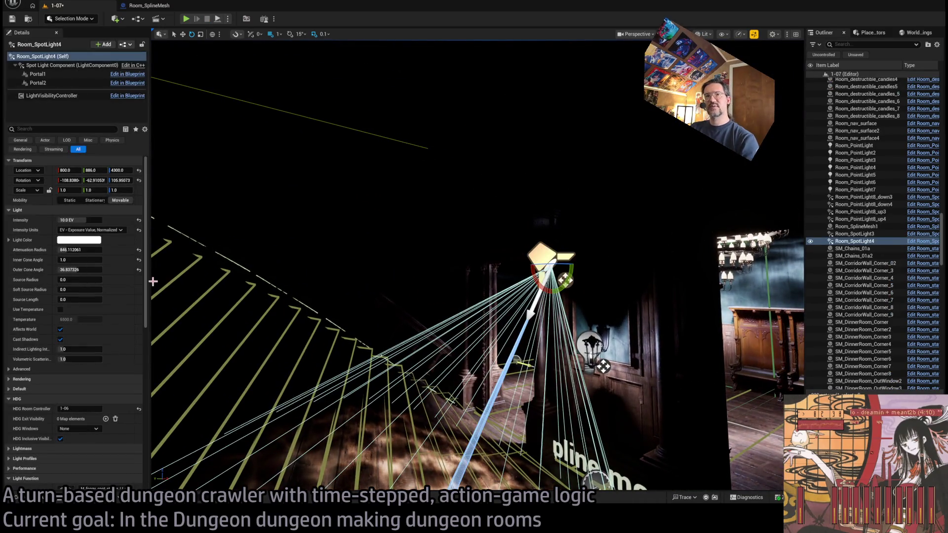
Enable Use Temperature on Room_SpotLight4 and add EntranceLamp4 and SM_OutWall_Light to the selection.
mouse_move(153, 282)
left_mouse_down()
mouse_move(172, 242)
mouse_move(152, 212)
mouse_move(155, 232)
left_mouse_up()
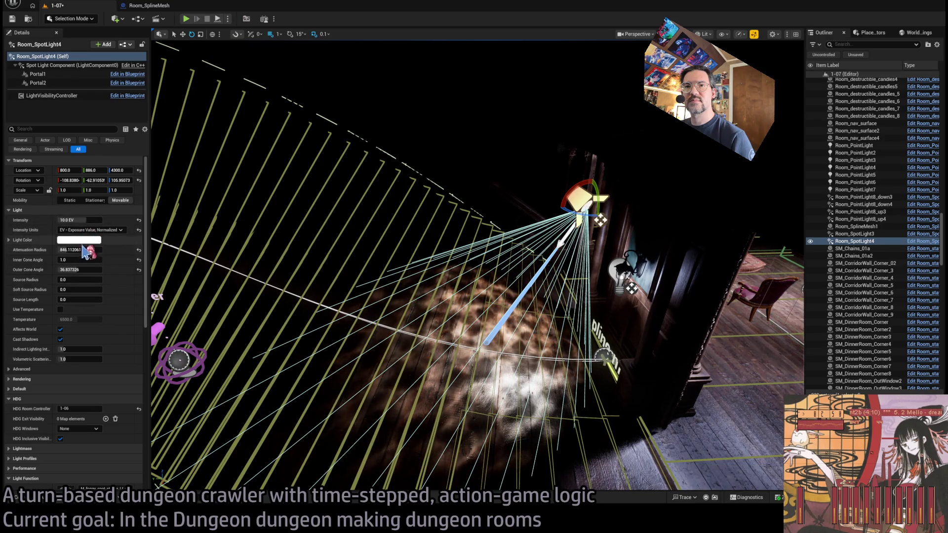
left_click(60, 310)
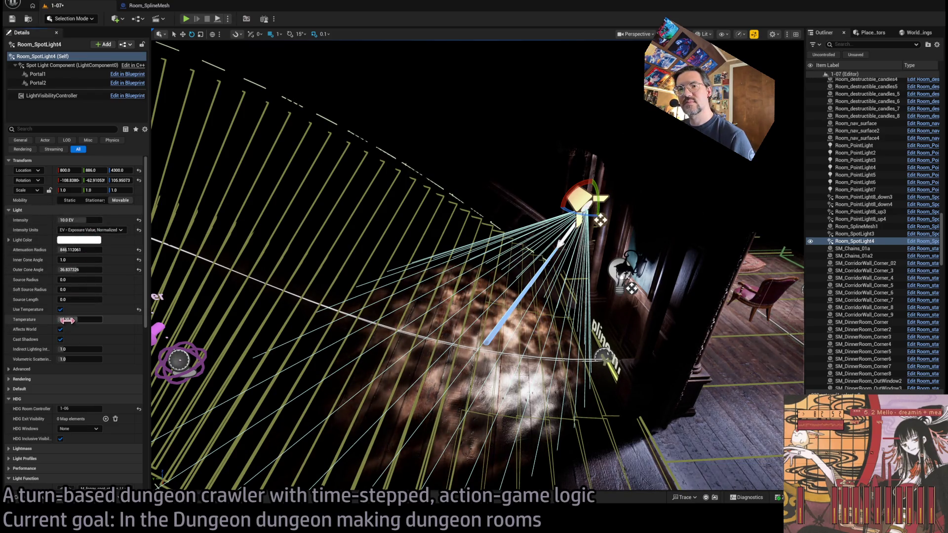
left_click(617, 270, "ctrl")
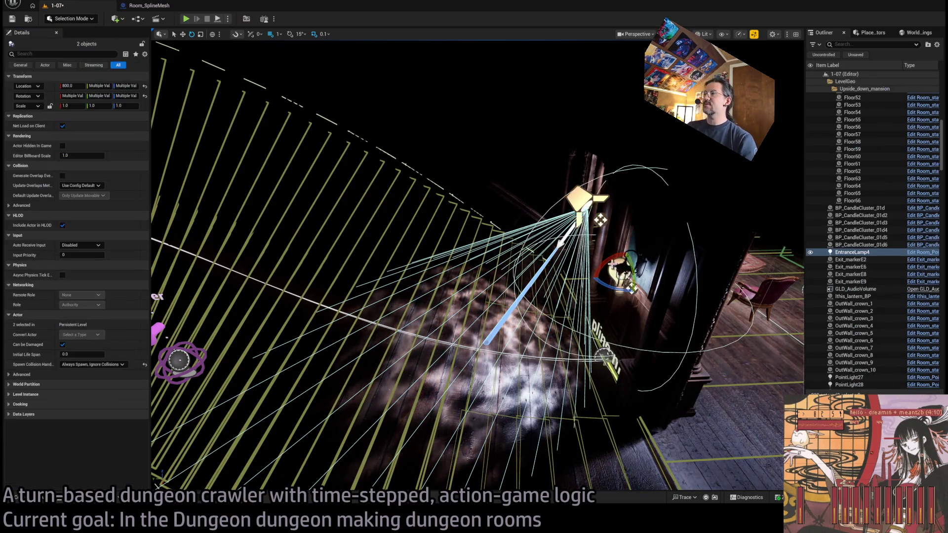
left_click(600, 220, "ctrl")
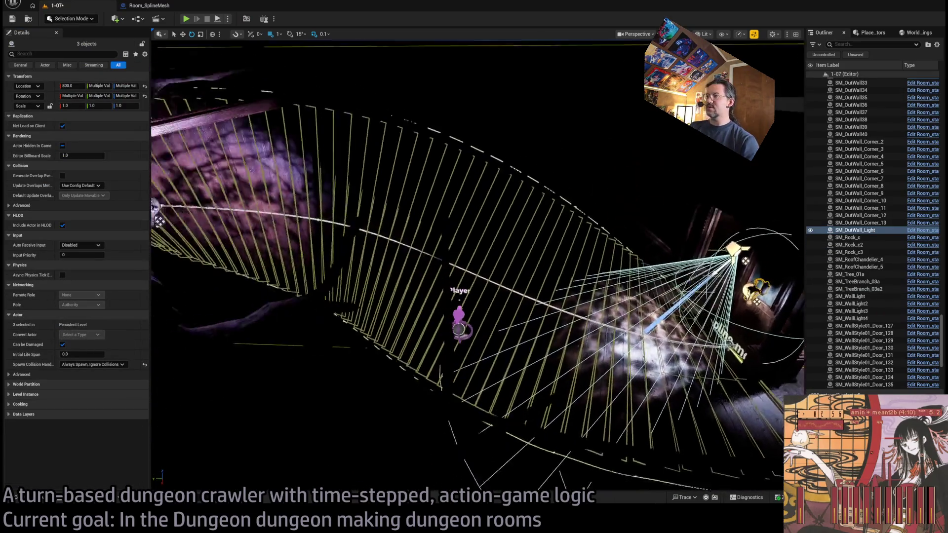
key("w")
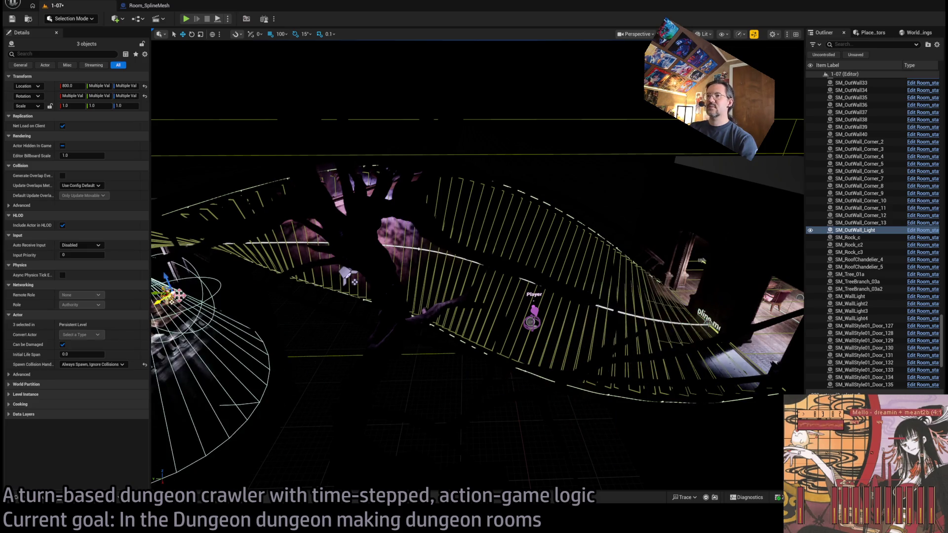
key("f")
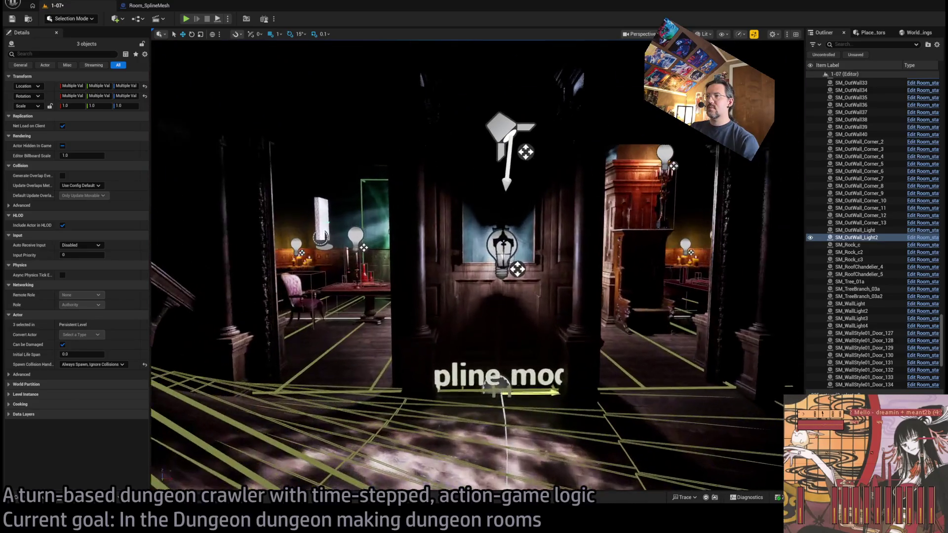
Select EntranceLamp4 with SM_OutWall_Light and raise the lamp and fixture upward.
left_click(506, 234)
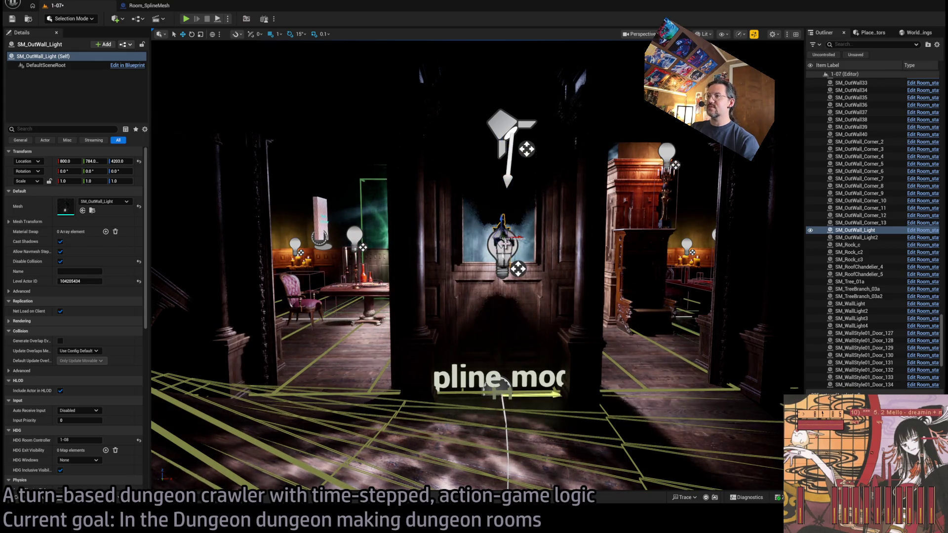
left_click(503, 243)
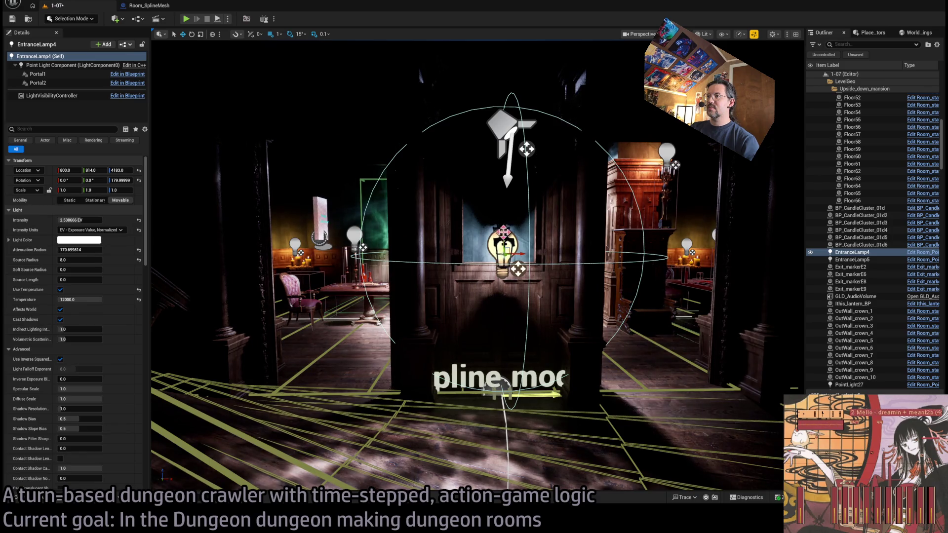
left_click(504, 237, "ctrl")
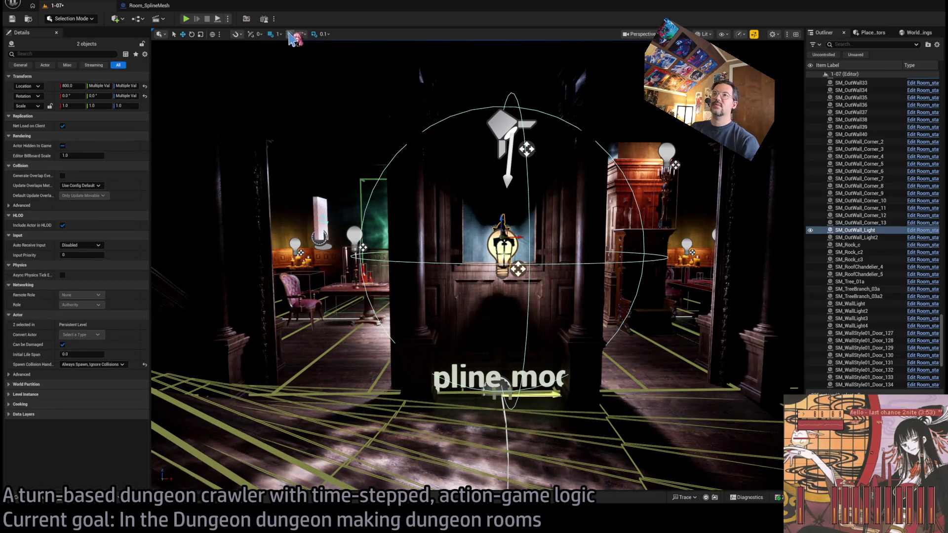
key("f")
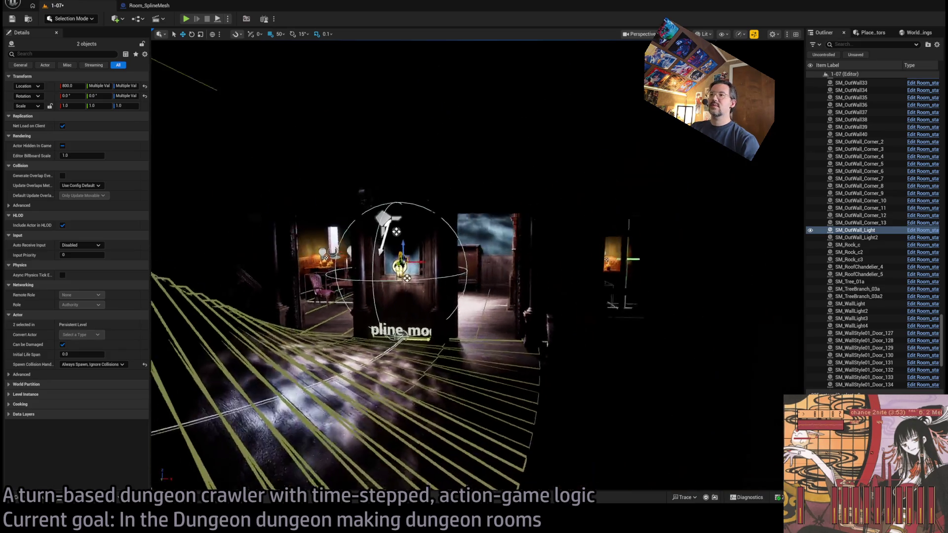
left_click_drag(466, 230, 466, 205)
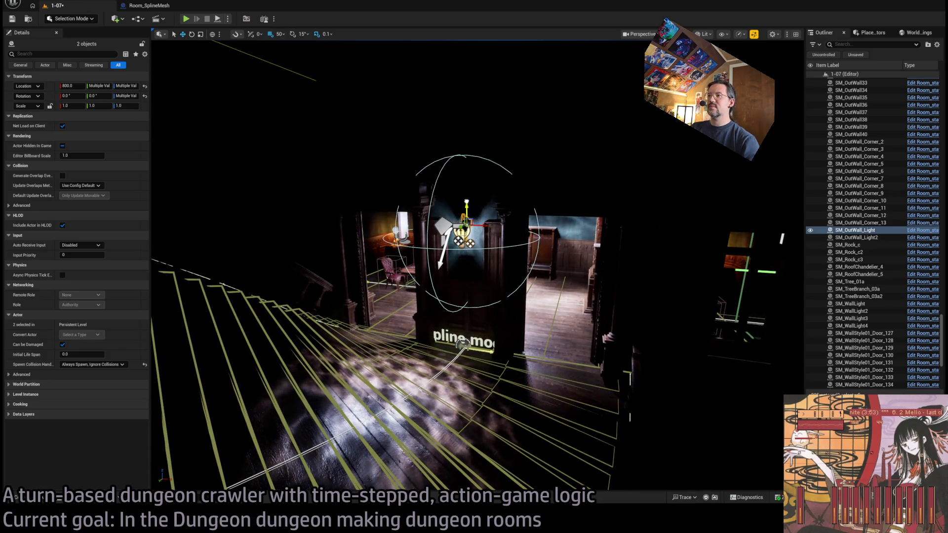
key("f")
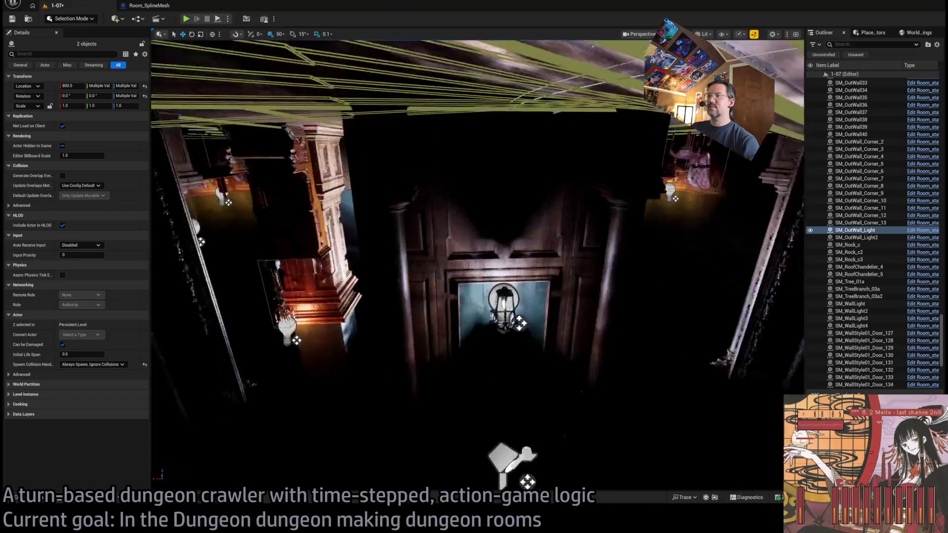
Frame the other wall lamp fixture, then run and stop a quick play-test.
left_click(501, 237)
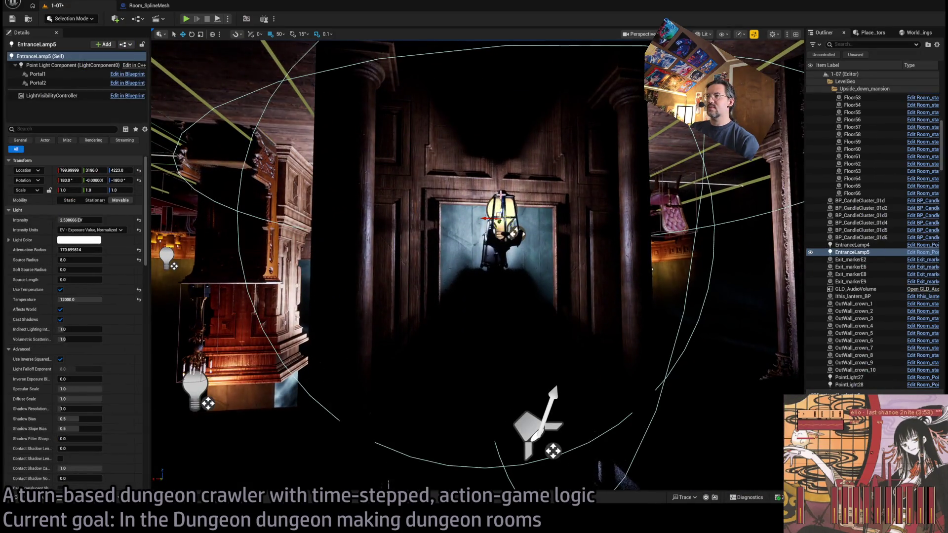
key("f")
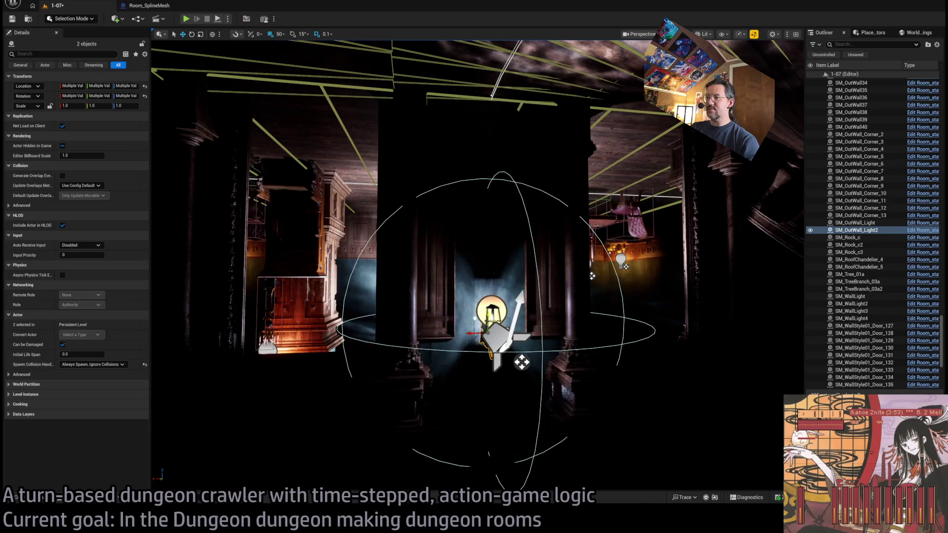
left_click_drag(524, 242, 303, 107)
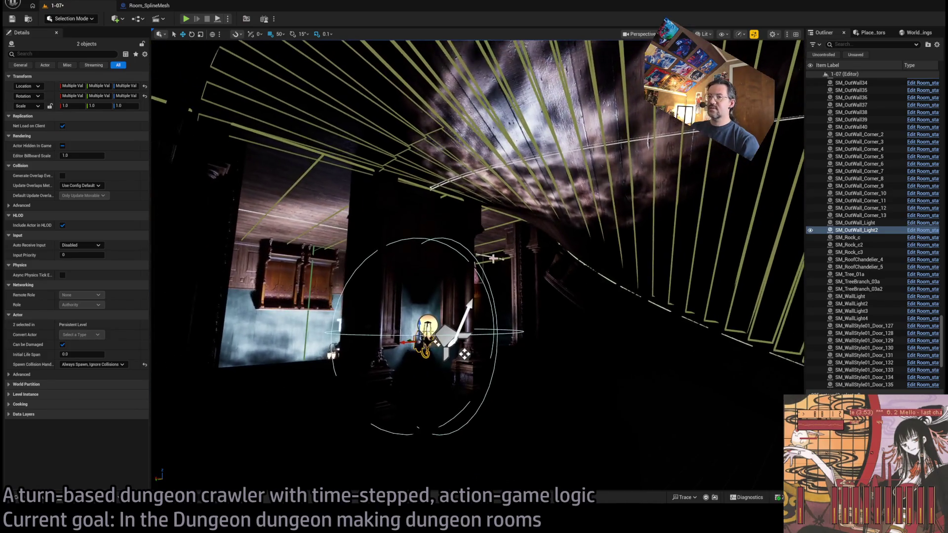
left_click(187, 20)
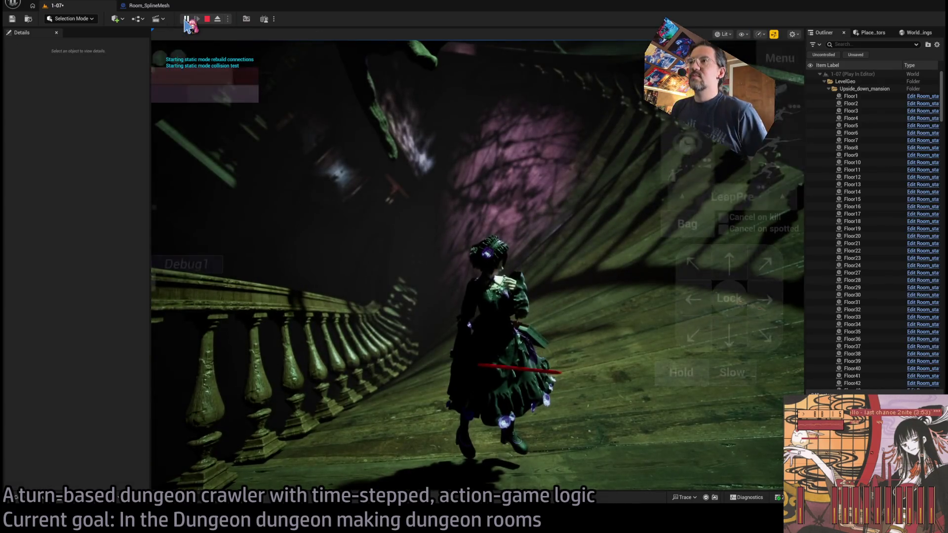
key("Escape")
Inspect Room_SpotLight5's Portal1 and reset EntranceLamp5's Portal1 X location to 0.
key("f")
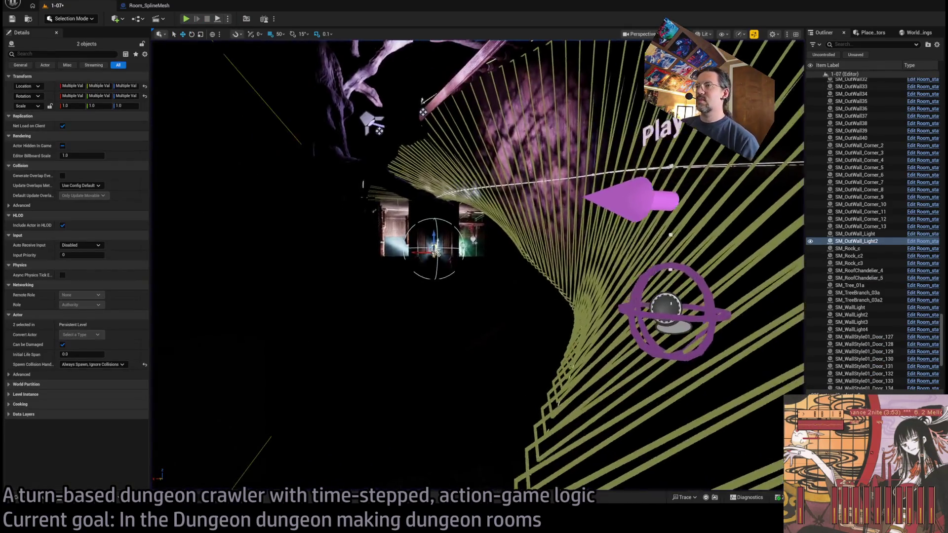
left_click(464, 297)
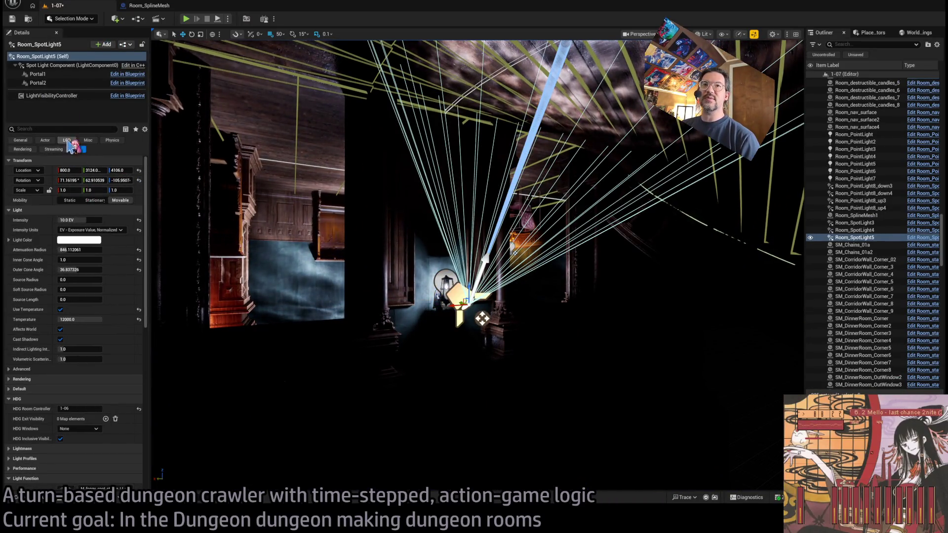
left_click(40, 74)
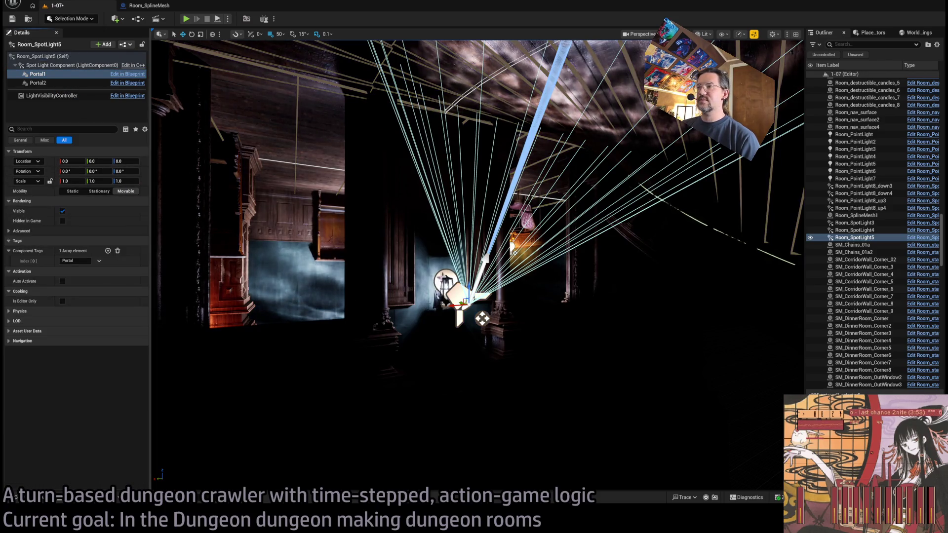
left_click(314, 249)
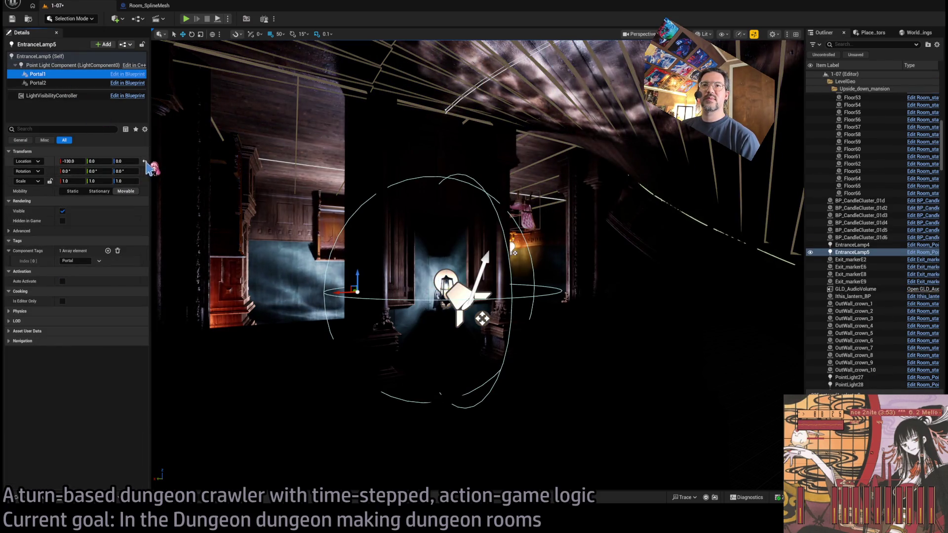
left_click(145, 162)
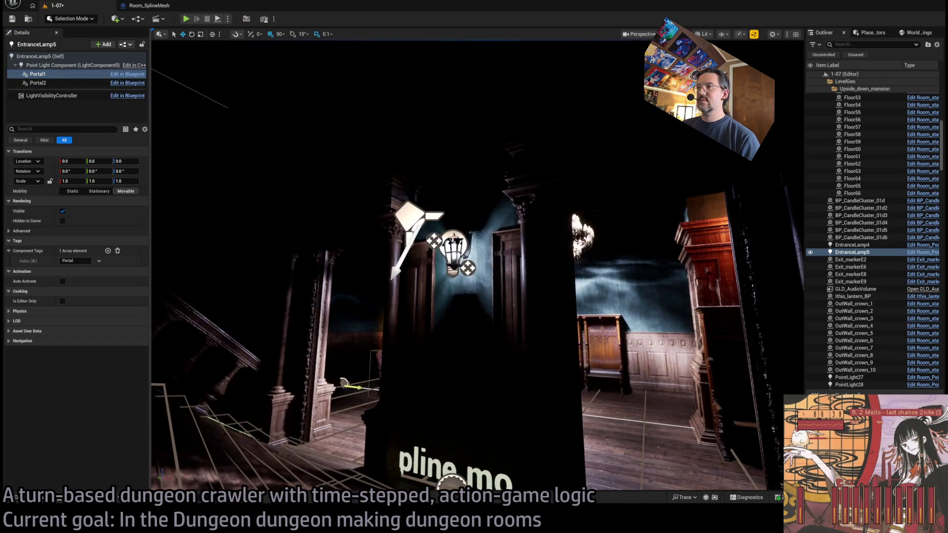
Check Room_SpotLight4's Portal1 and EntranceLamp4, then start a play-test.
left_click(413, 217)
left_click(40, 75)
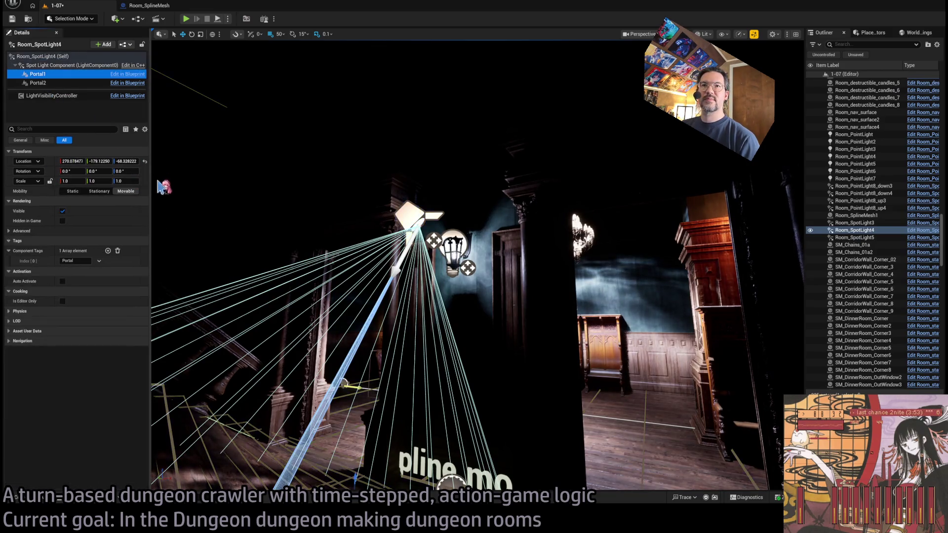
left_click(434, 231)
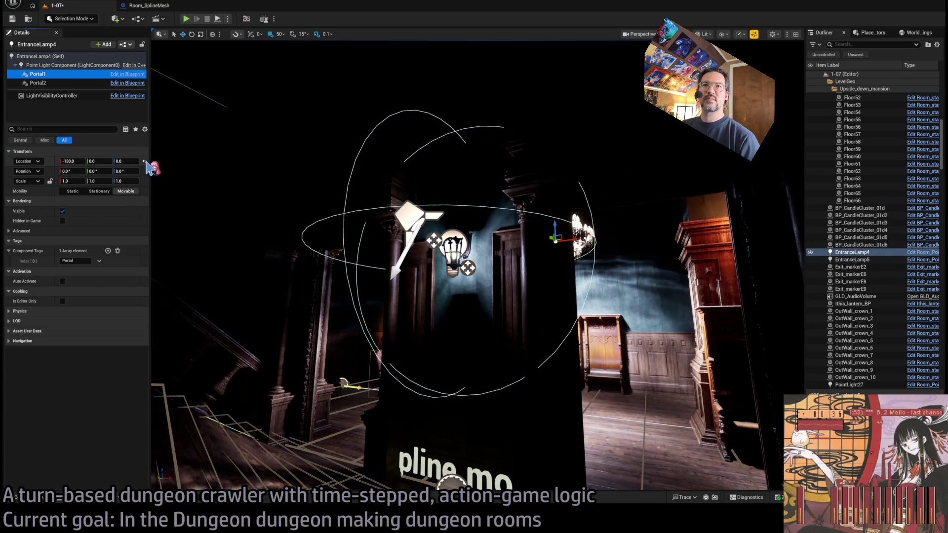
key("alt+p")
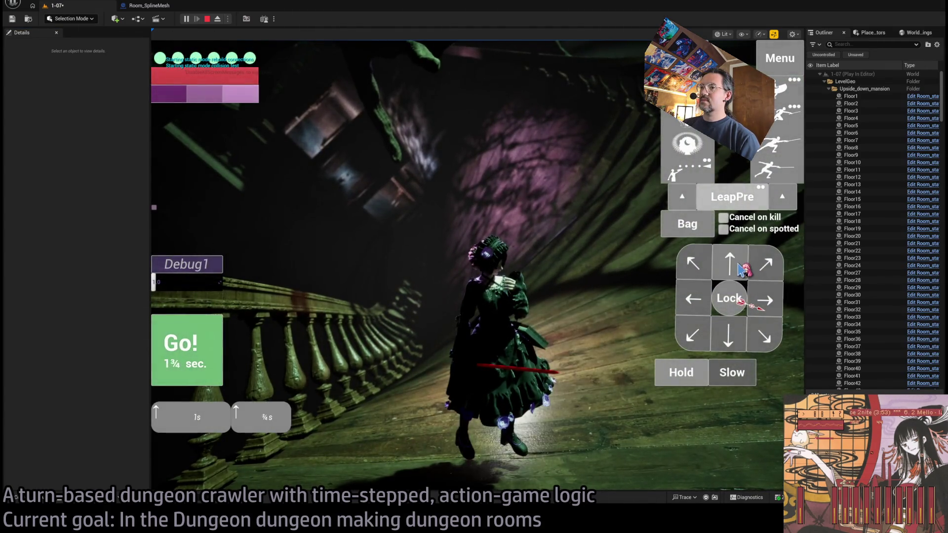
Widen the game view and walk the character forward three turns before stopping the play-test.
left_click(203, 340)
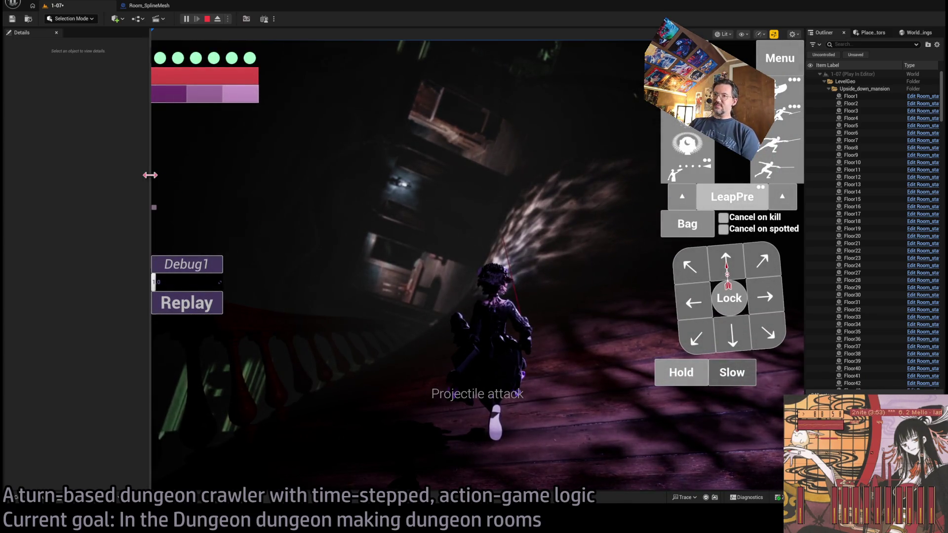
left_click_drag(150, 175, 82, 191)
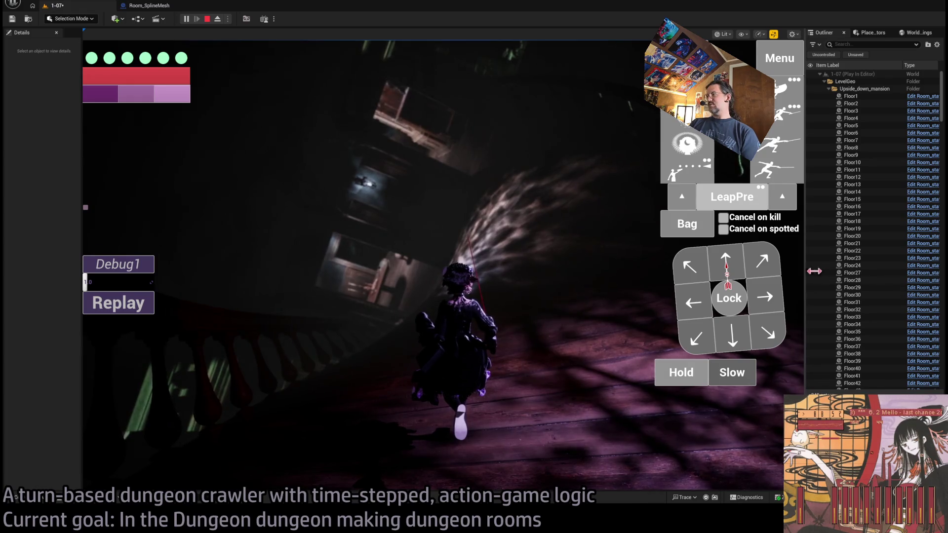
left_click_drag(814, 271, 872, 271)
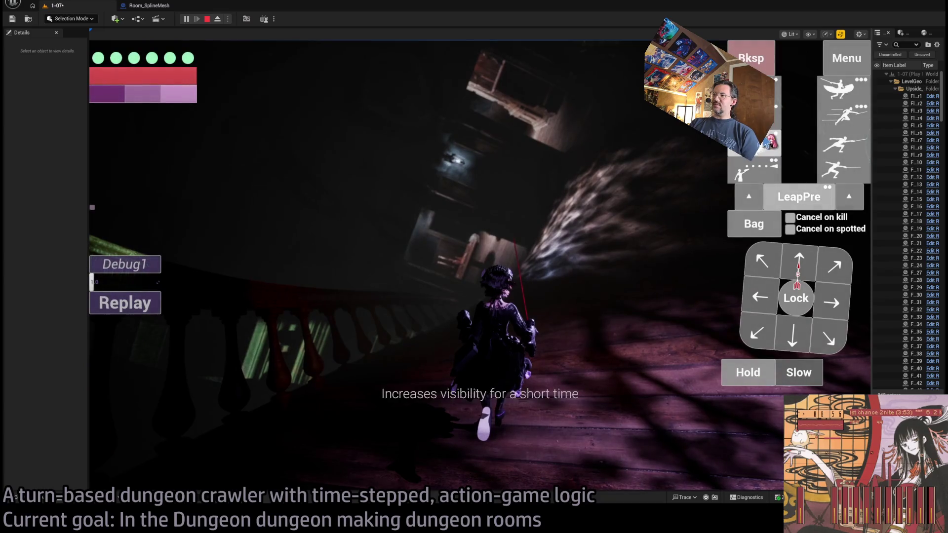
left_click(126, 345)
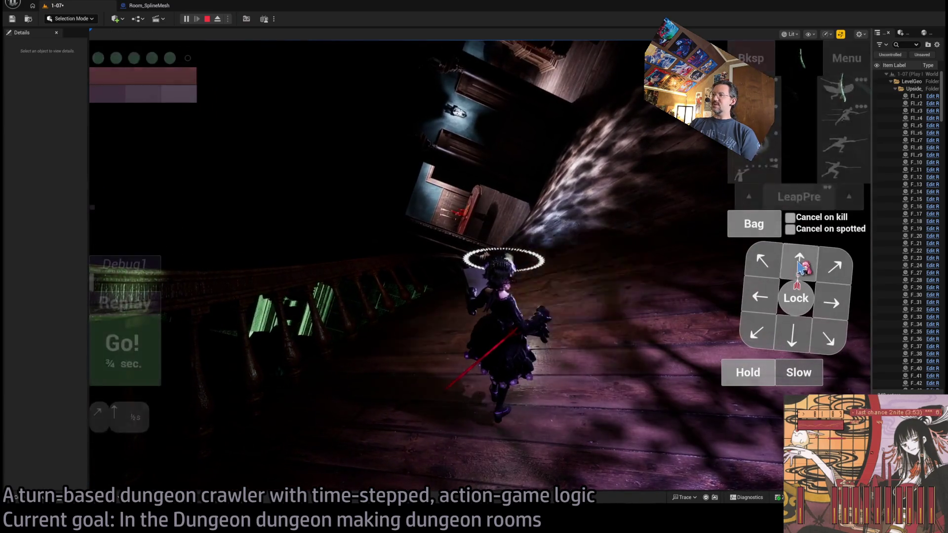
left_click(799, 267)
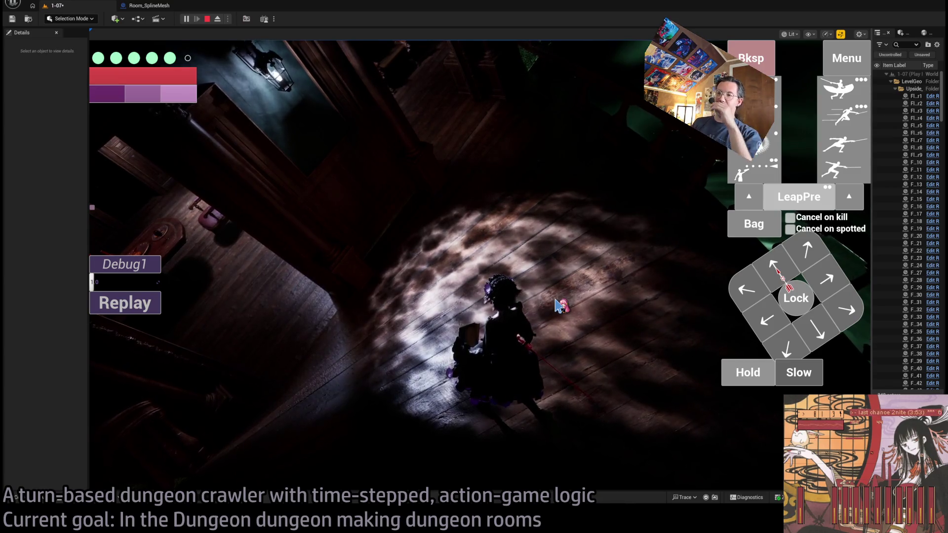
key("Escape")
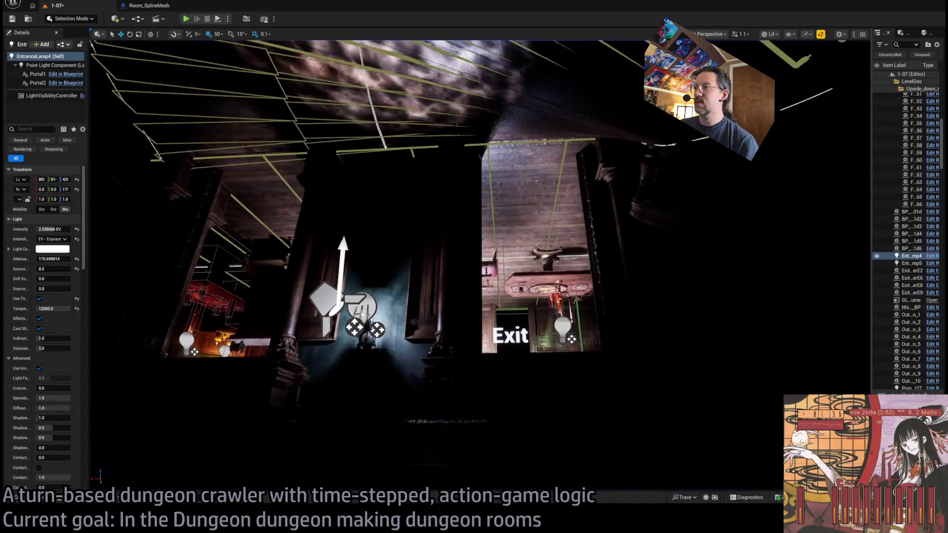
Give Room_SpotLight5 a 10.0 source radius, a smaller attenuation radius and a wider inner cone.
left_click(512, 399)
key("f")
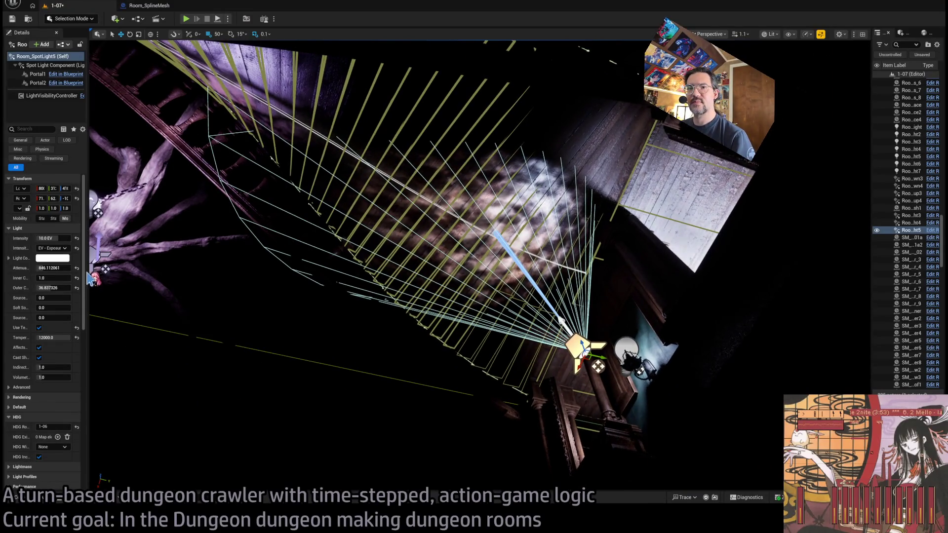
left_click_drag(89, 278, 166, 271)
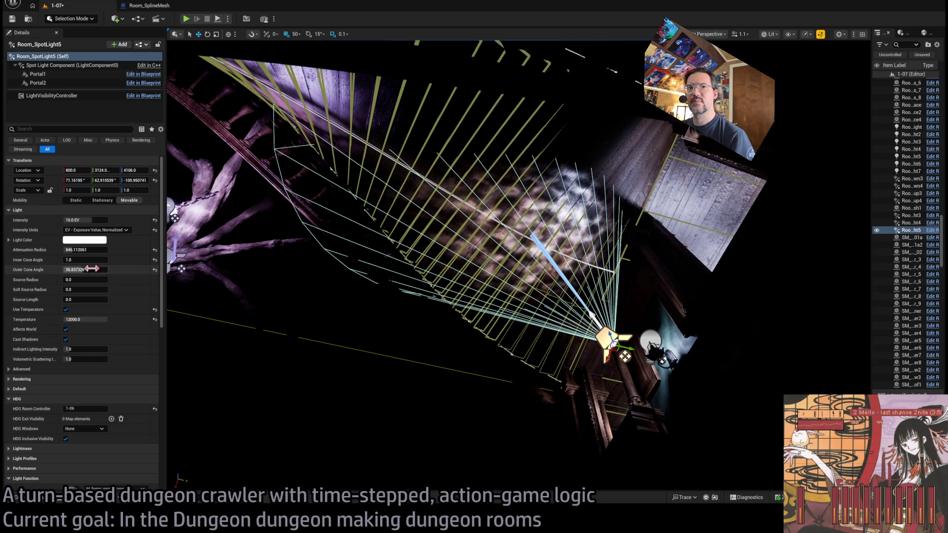
left_click(89, 279)
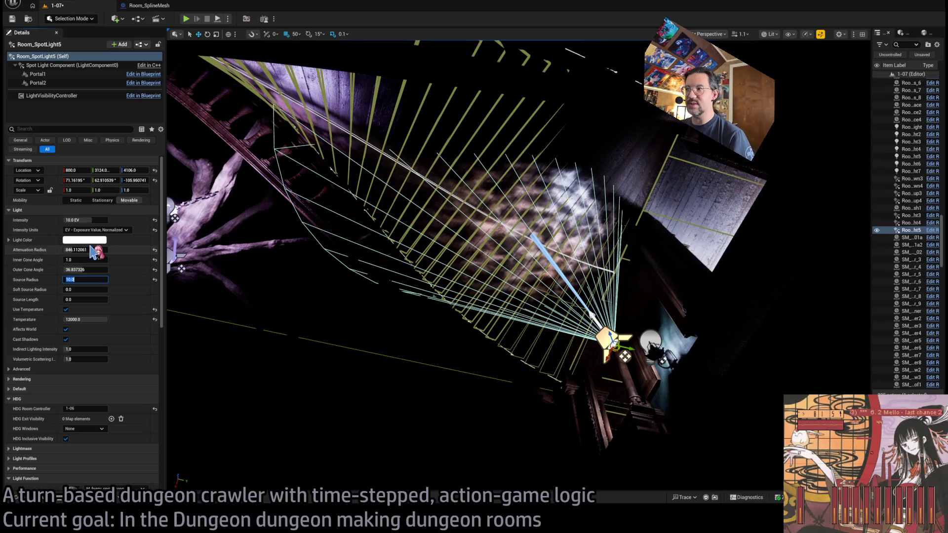
mouse_move(85, 250)
left_mouse_down()
mouse_move(74, 250)
mouse_move(93, 250)
mouse_move(98, 270)
left_mouse_up()
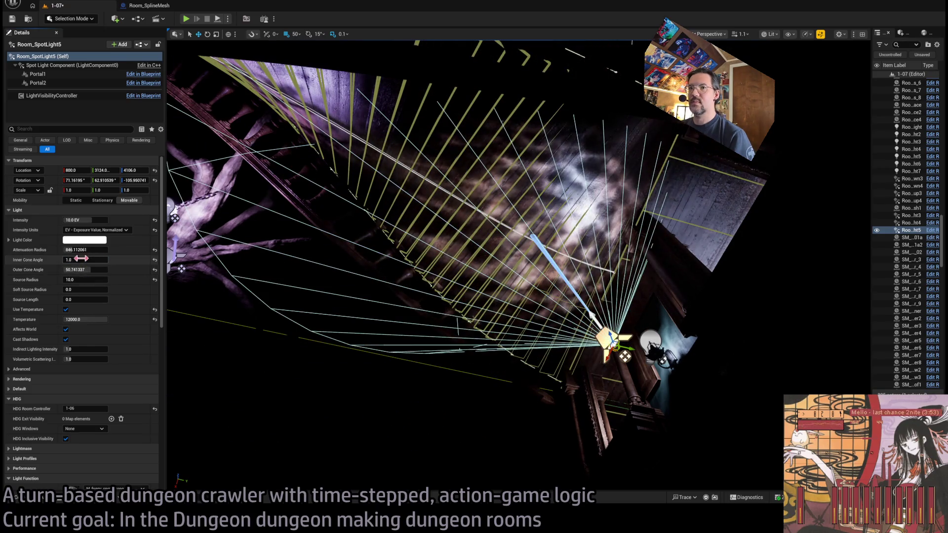
left_click_drag(86, 260, 93, 260)
left_click_drag(444, 247, 513, 232)
Set Room_SpotLight4 to source radius 5 with cones of about 24.59/51.68, then play-test.
double_click(911, 223)
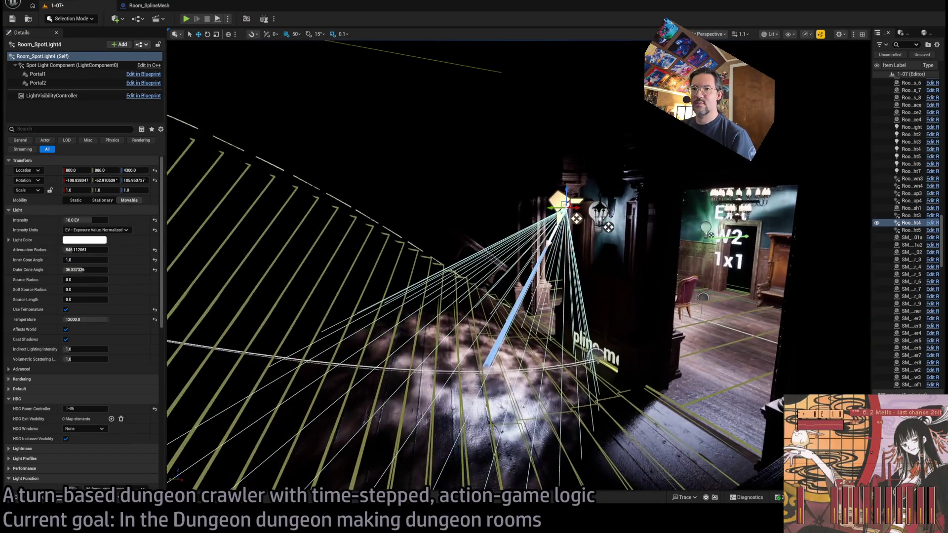
left_click(86, 280)
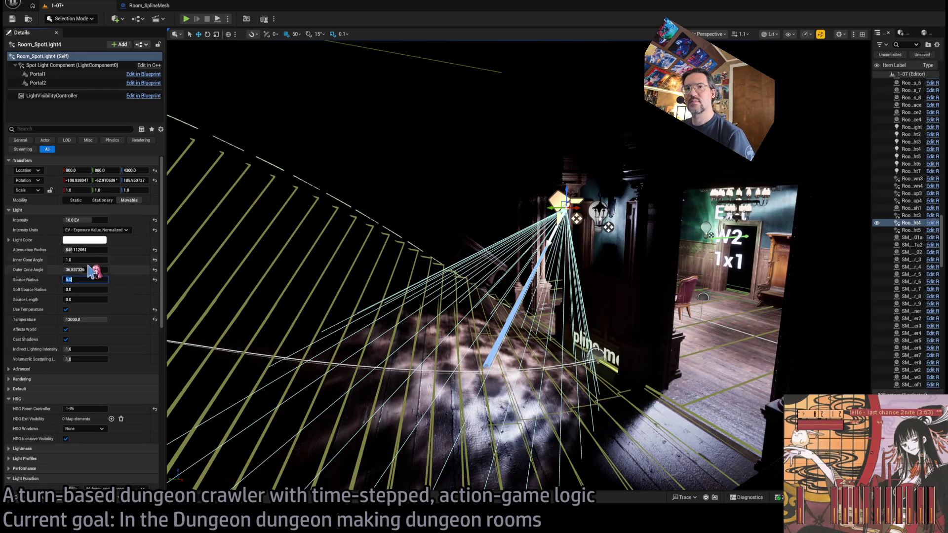
mouse_move(90, 270)
left_mouse_down()
mouse_move(121, 270)
mouse_move(92, 260)
left_mouse_up()
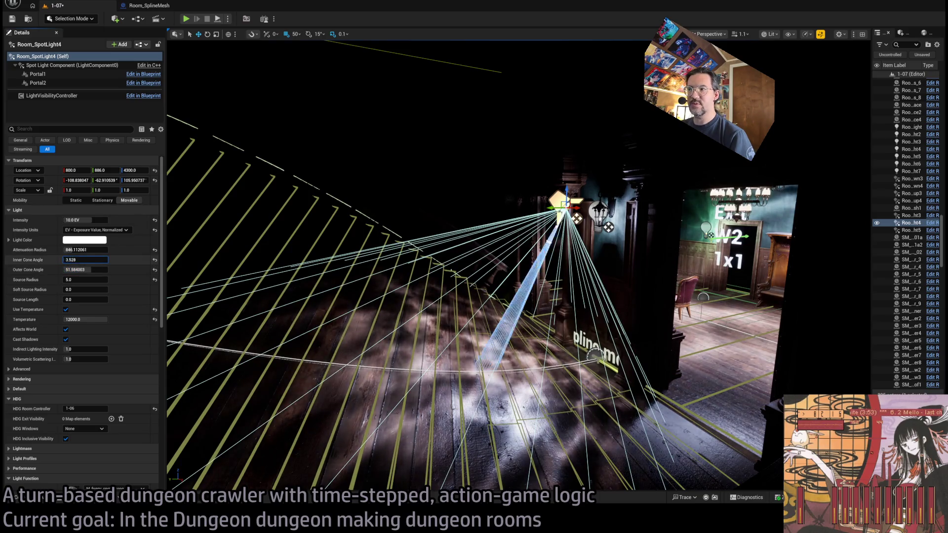
left_click_drag(403, 281, 409, 229)
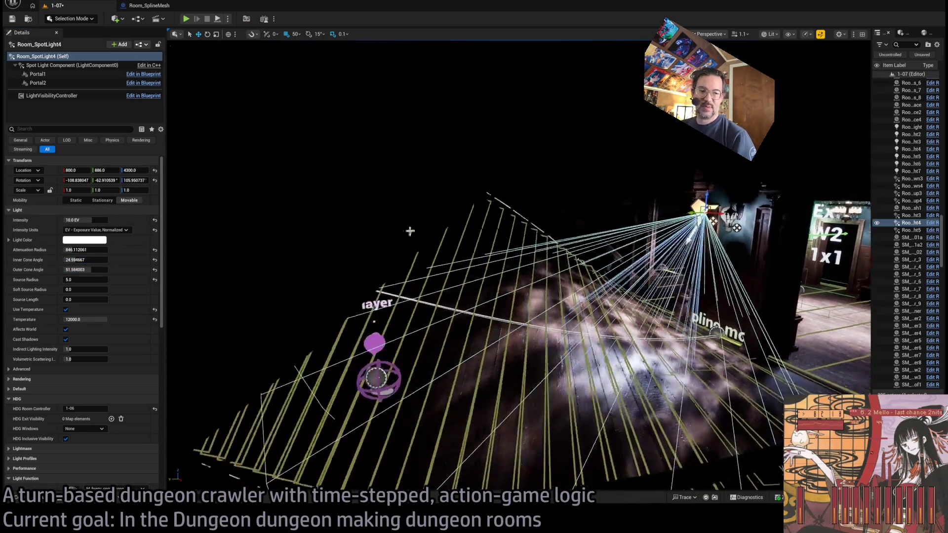
left_click(187, 19)
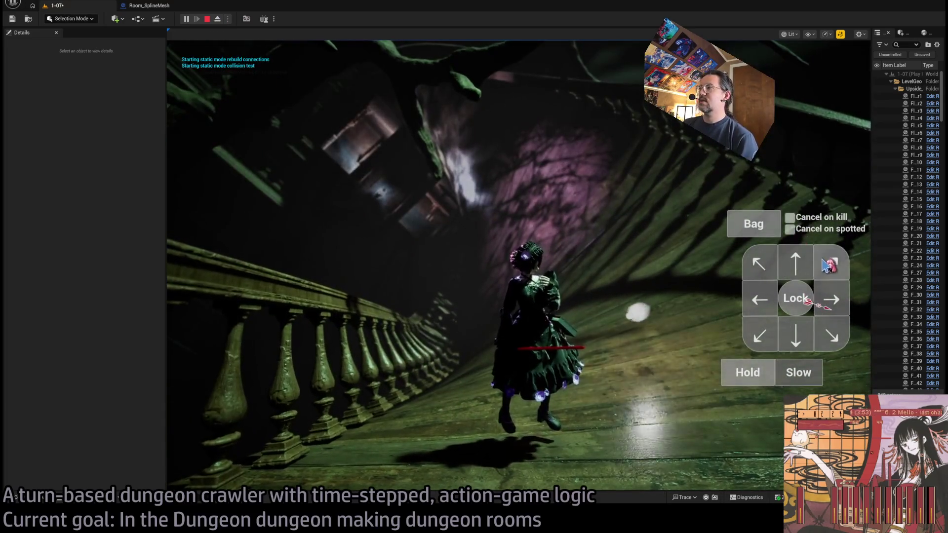
Take two turns in the play-test, then stop it and return to the editor.
left_click(230, 344)
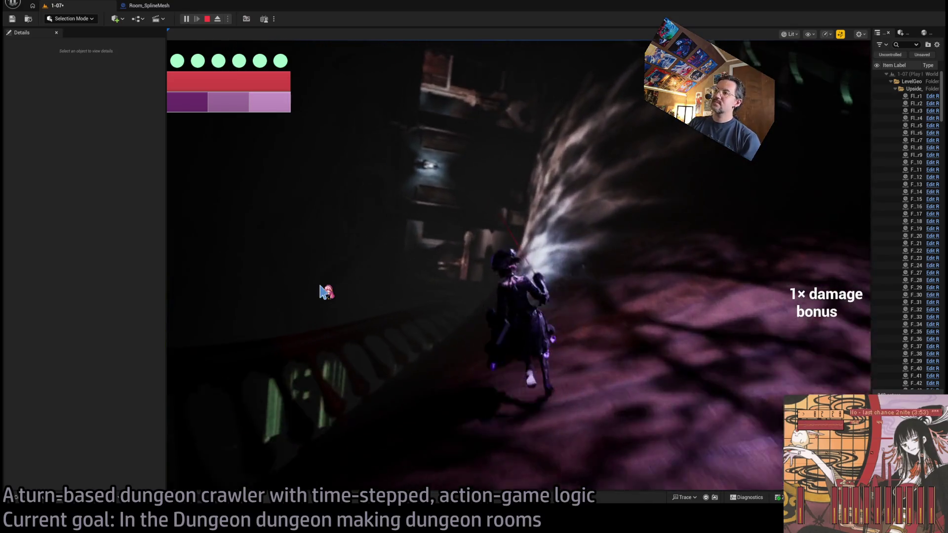
left_click(363, 271)
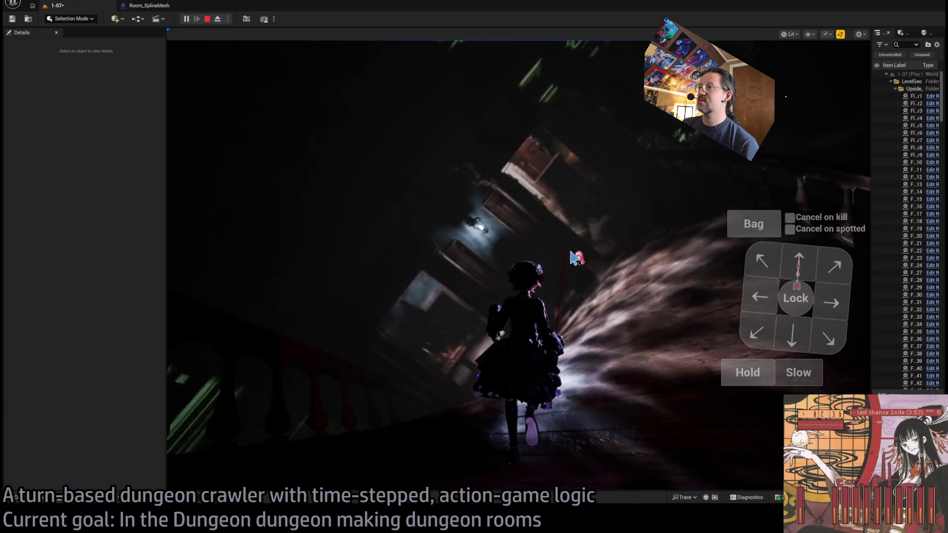
key("Escape")
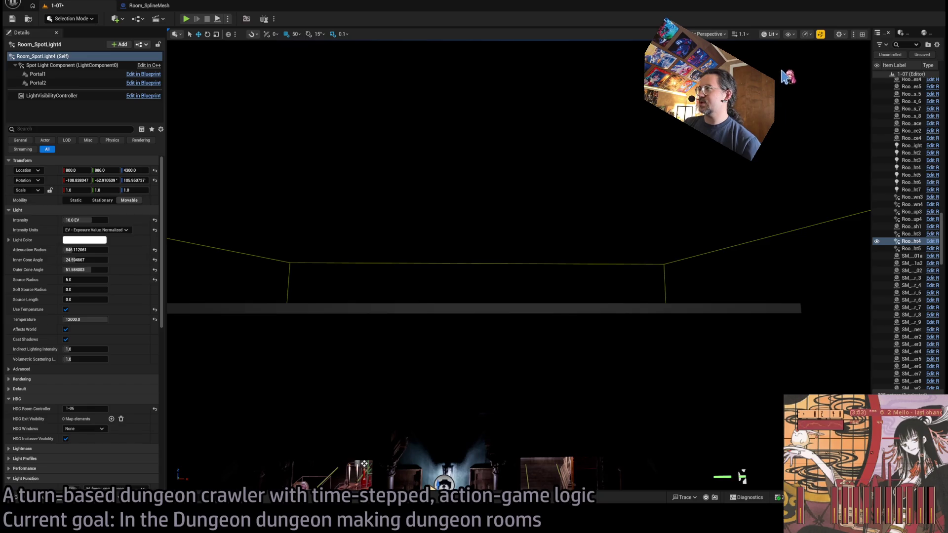
Switch to unlit shading and browse TheMansion tileset's subfolders in the Content Browser.
key("alt+3")
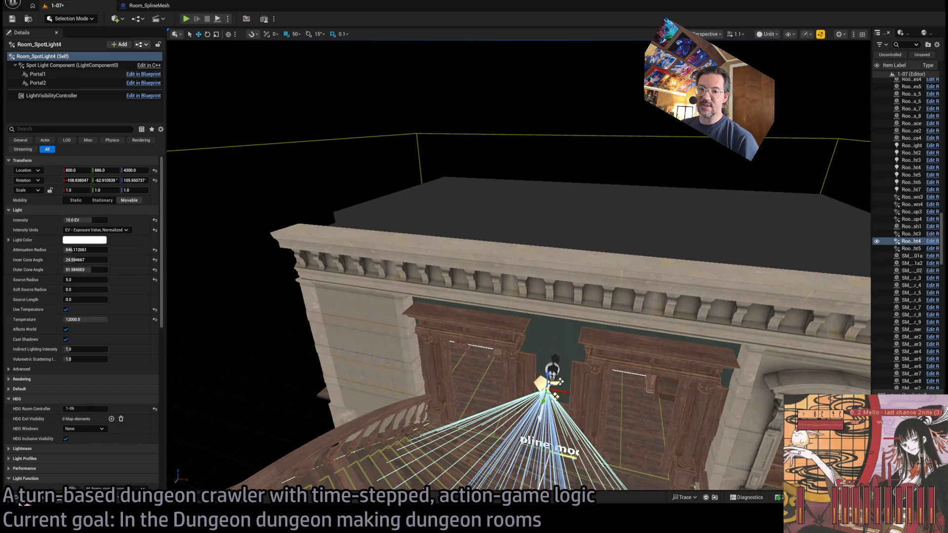
left_click(20, 500)
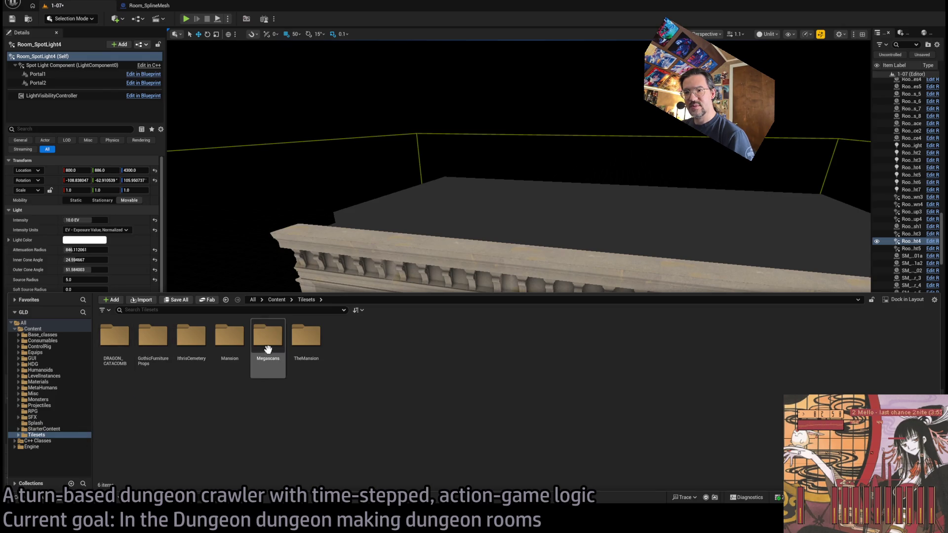
double_click(306, 340)
double_click(116, 340)
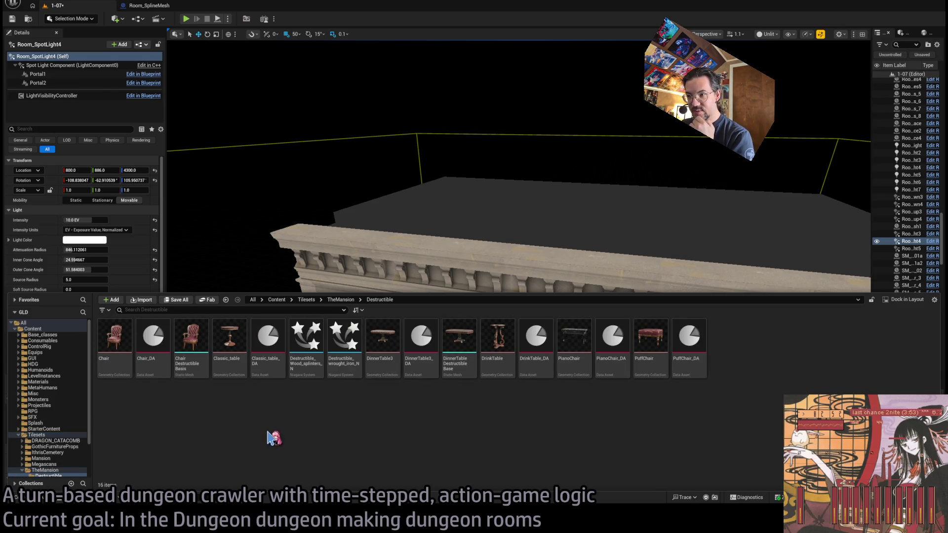
scroll(77, 428, "down", 3)
left_click(48, 438)
left_click(48, 432)
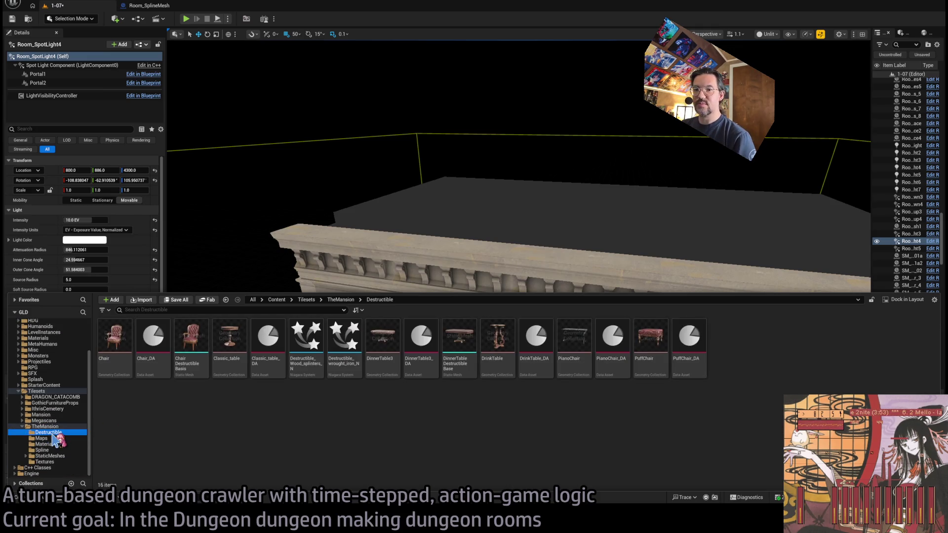
left_click(44, 450)
left_click(49, 444)
left_click(61, 455)
left_click(55, 450)
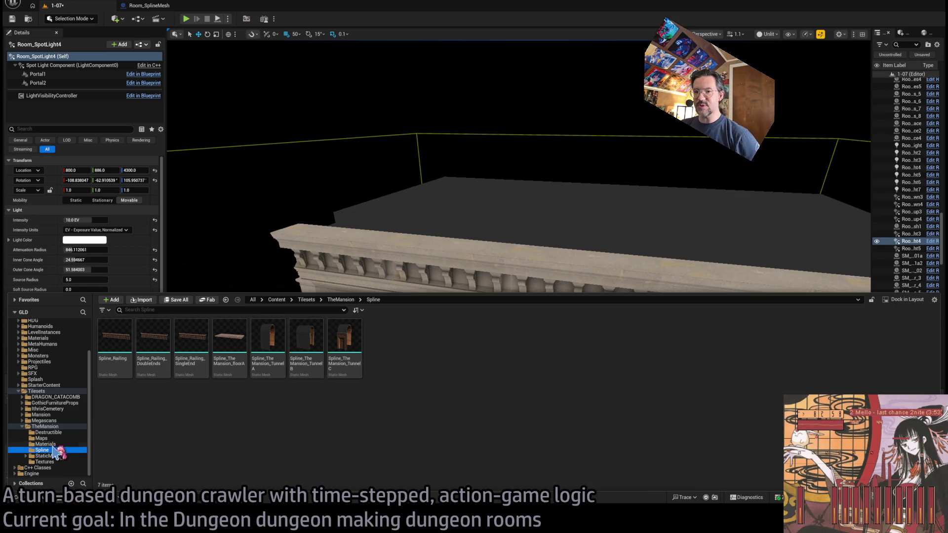
left_click(59, 462)
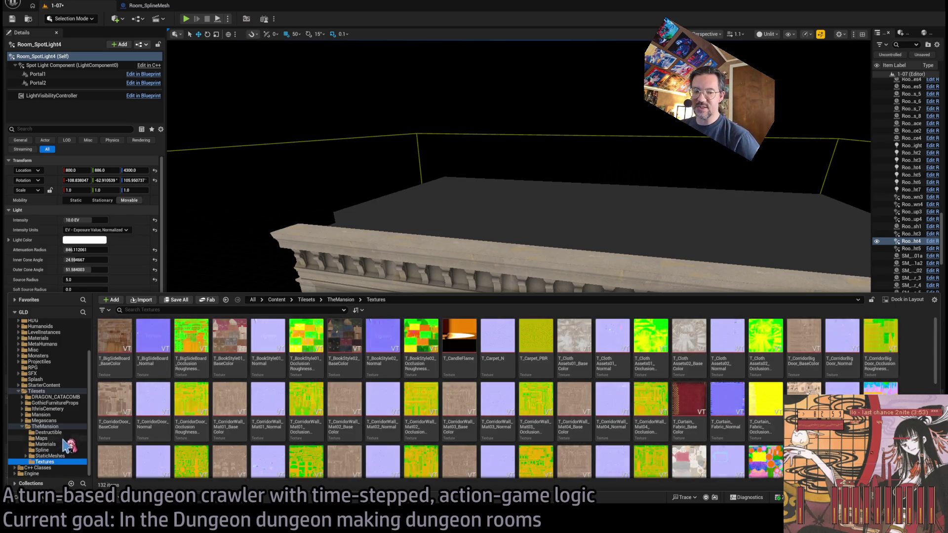
left_click(56, 427)
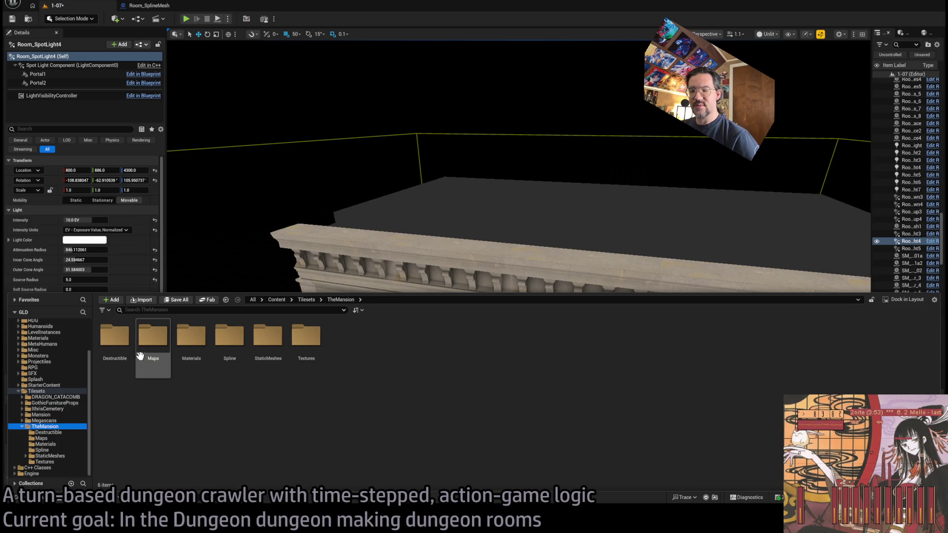
Look through TheMansion's Maps, StaticMeshes and Textures, then open Mansion's StaticMeshes folder.
left_click(119, 341)
double_click(151, 341)
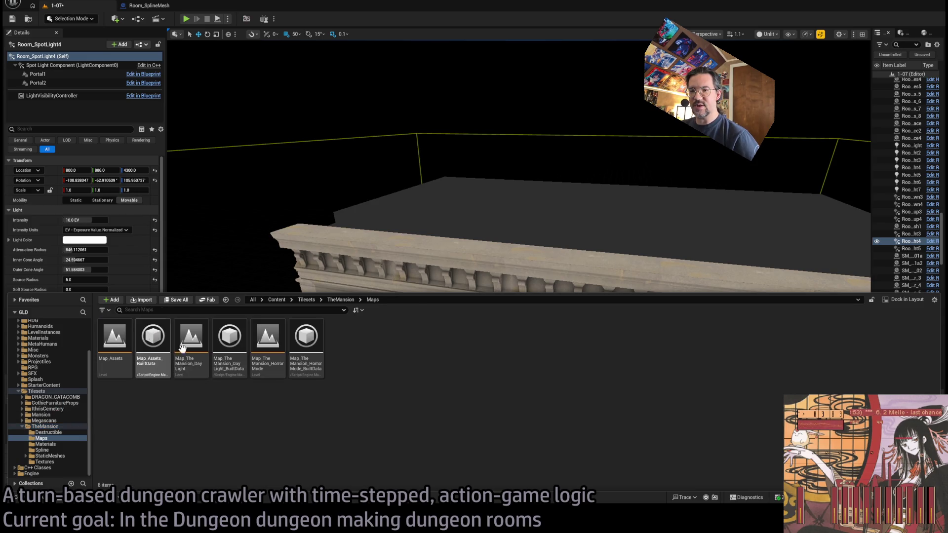
left_click(67, 444)
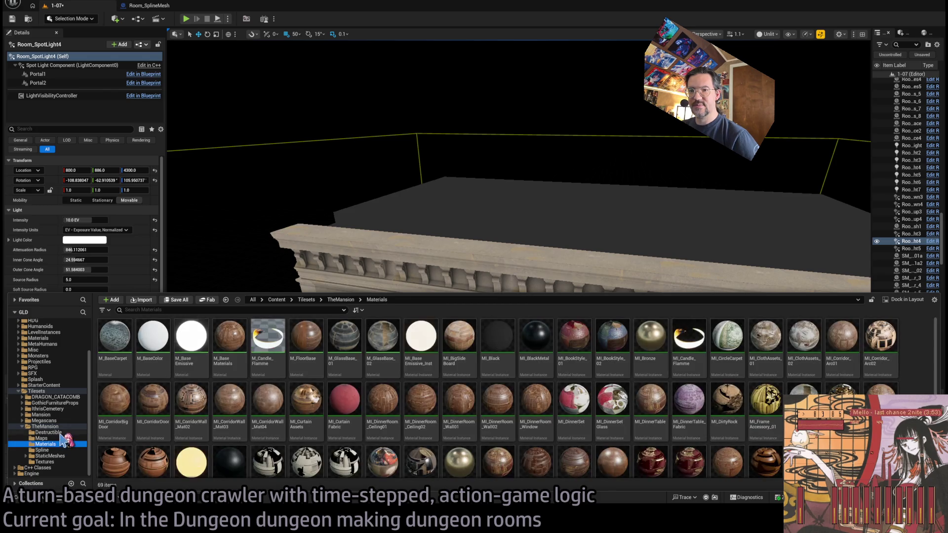
key("Down")
key("Down")
key("Left")
key("Left")
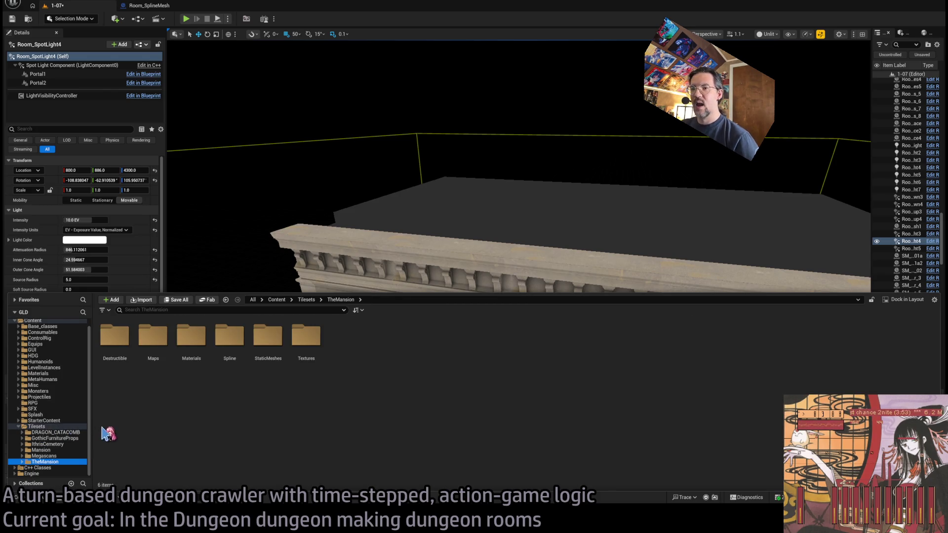
double_click(267, 349)
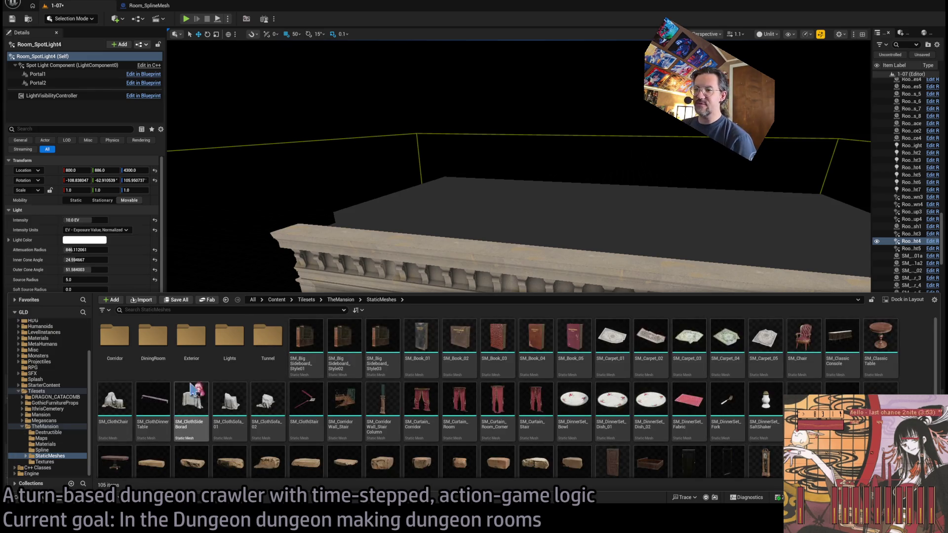
scroll(306, 375, "down", 1)
scroll(308, 374, "down", 5)
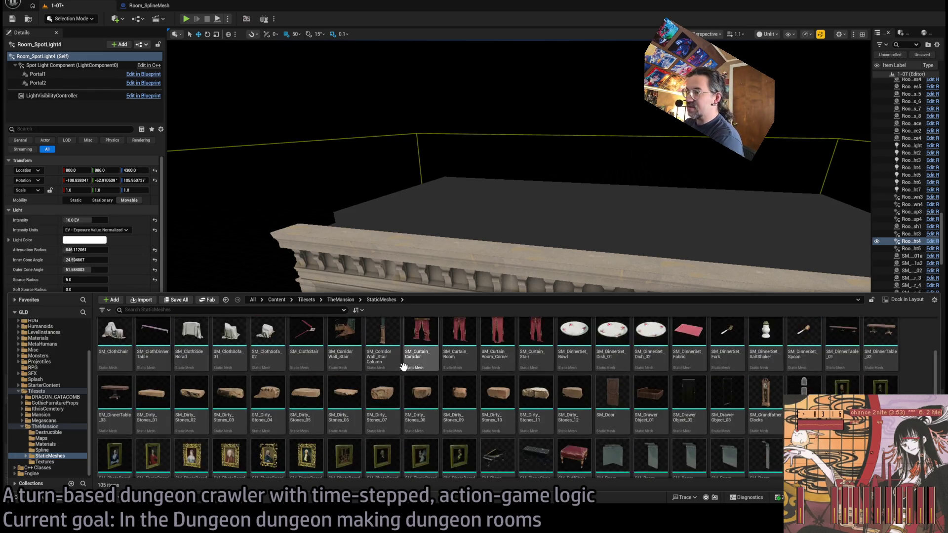
scroll(395, 436, "up", 5)
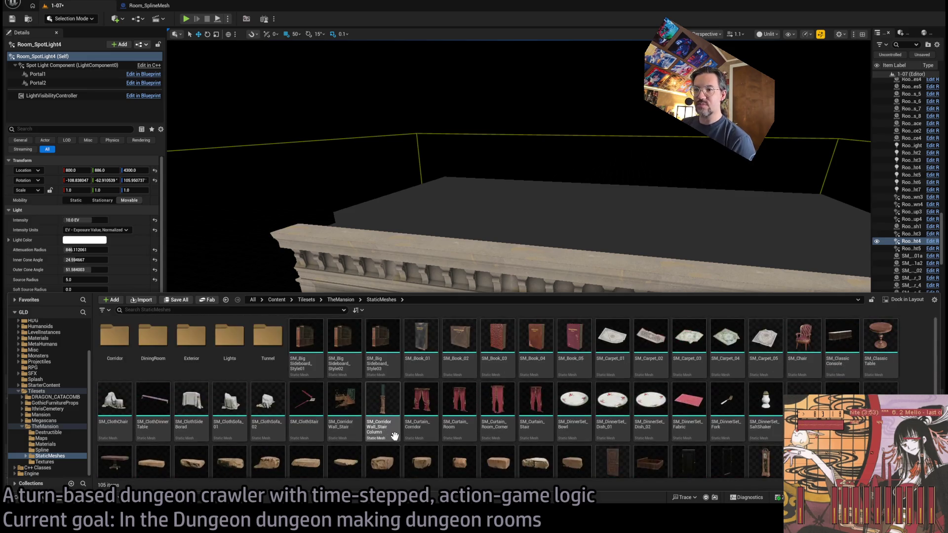
left_click(47, 462)
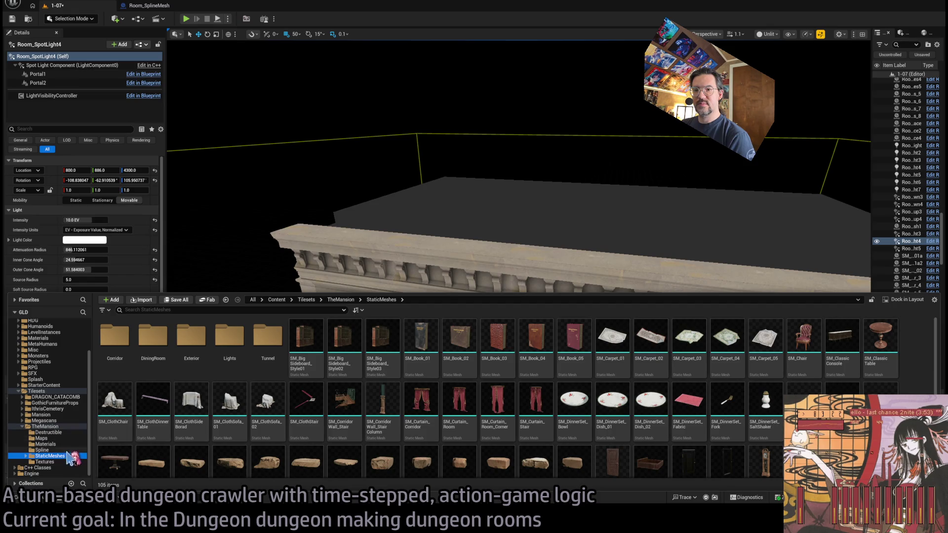
scroll(494, 361, "down", 3)
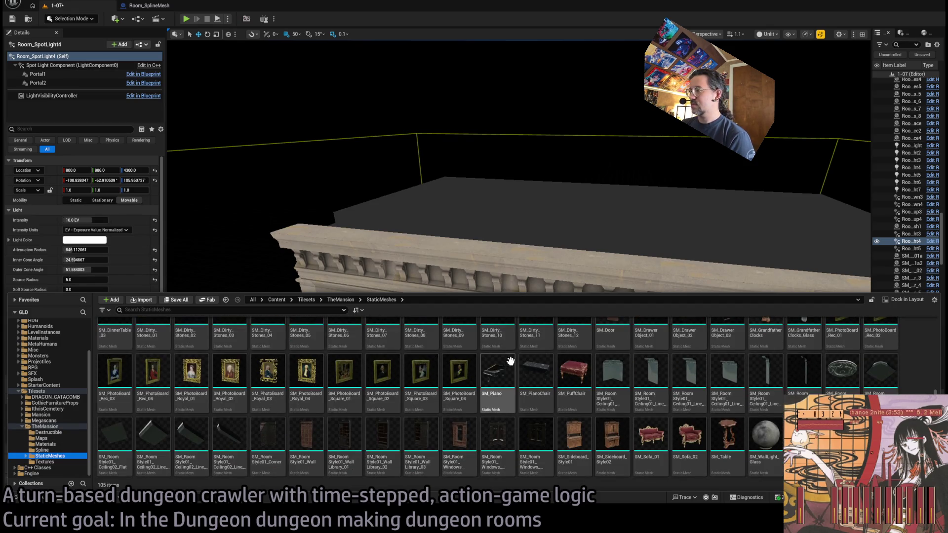
left_click(25, 427)
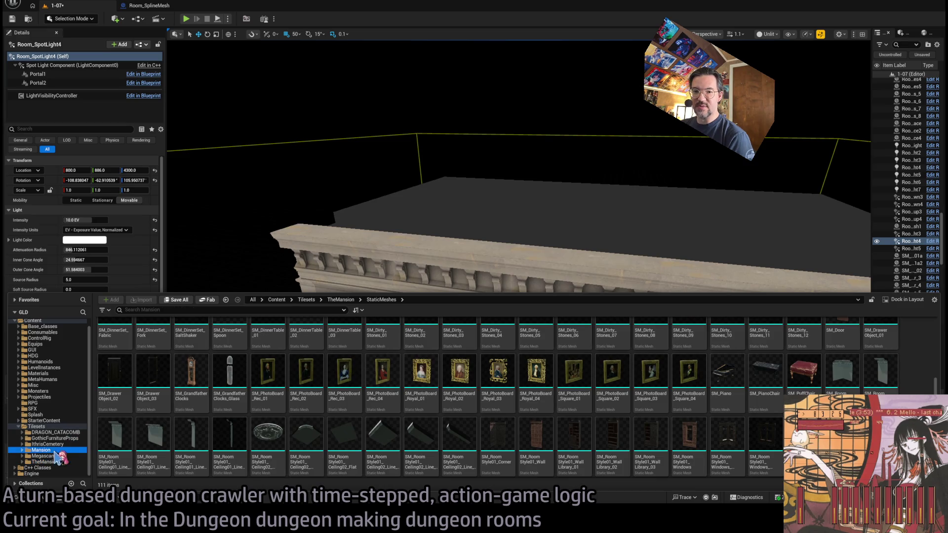
left_click(230, 342)
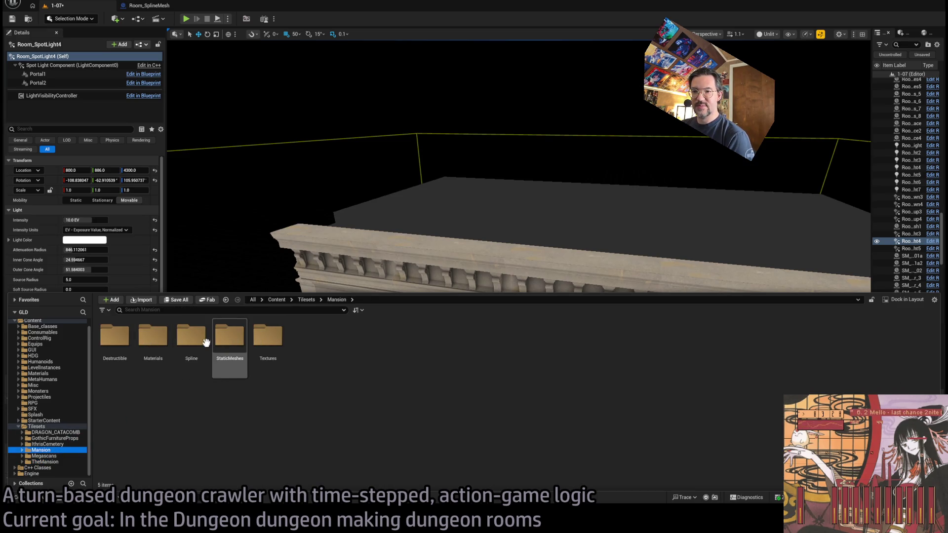
double_click(230, 343)
scroll(590, 423, "down", 5)
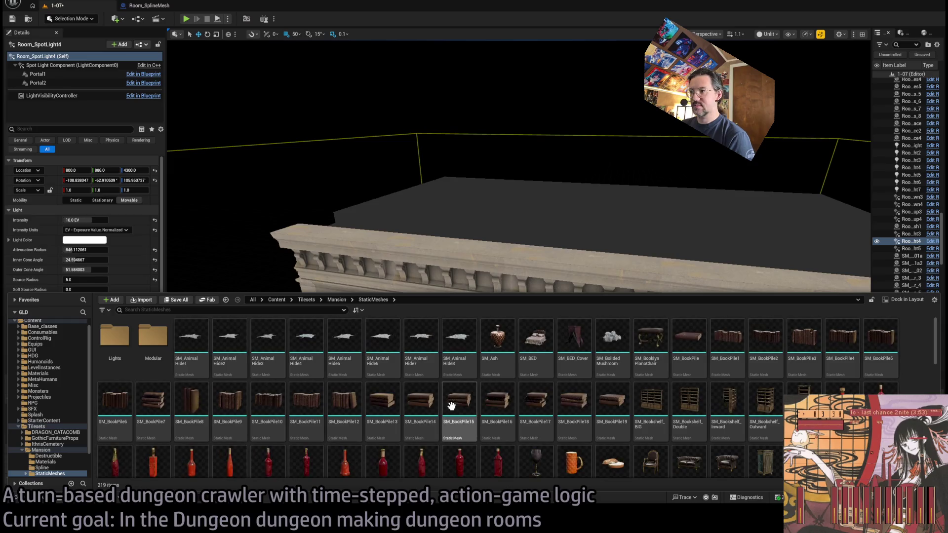
scroll(597, 425, "down", 10)
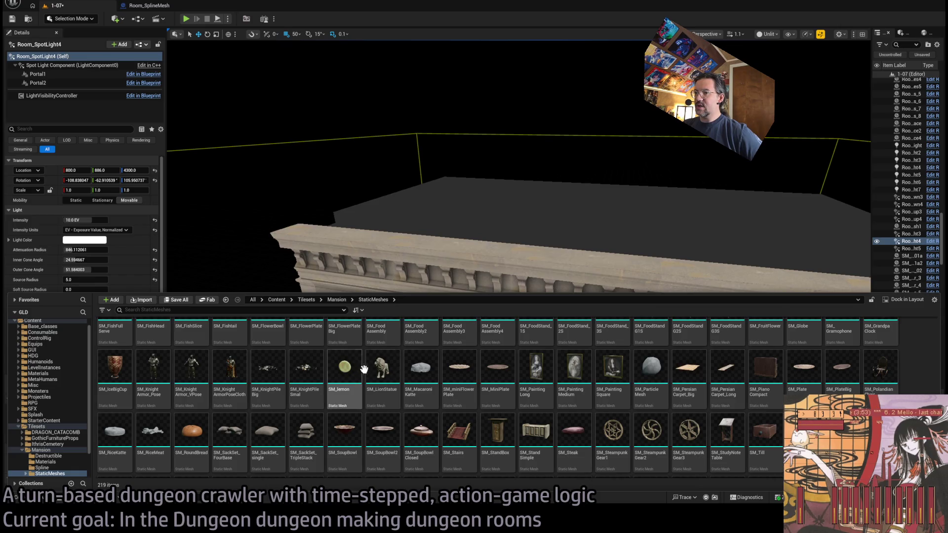
Place SM_WingedLion on the roof ledge above the doors and scale it to 3.0.
left_click(382, 393)
scroll(510, 420, "down", 1)
scroll(510, 420, "down", 2)
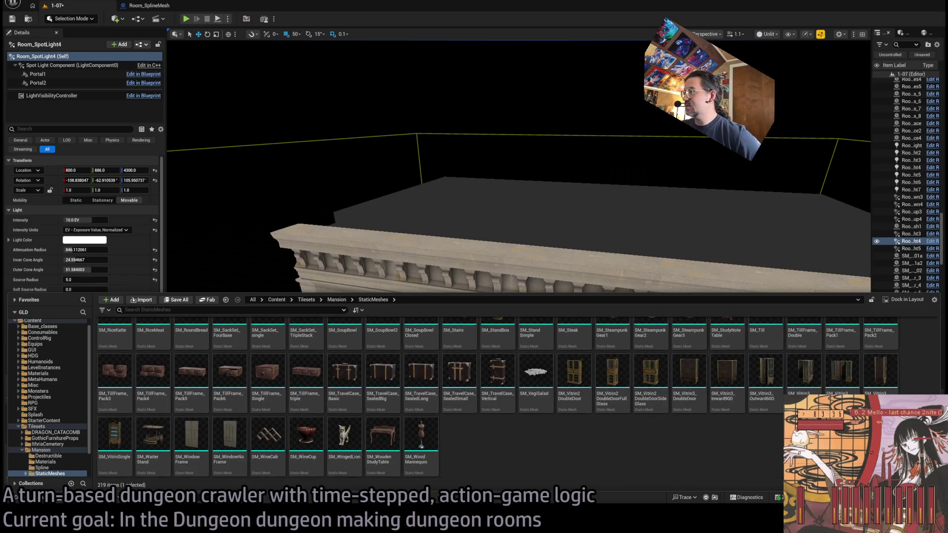
mouse_move(346, 437)
left_mouse_down()
mouse_move(352, 447)
mouse_move(514, 232)
mouse_move(483, 254)
left_mouse_up()
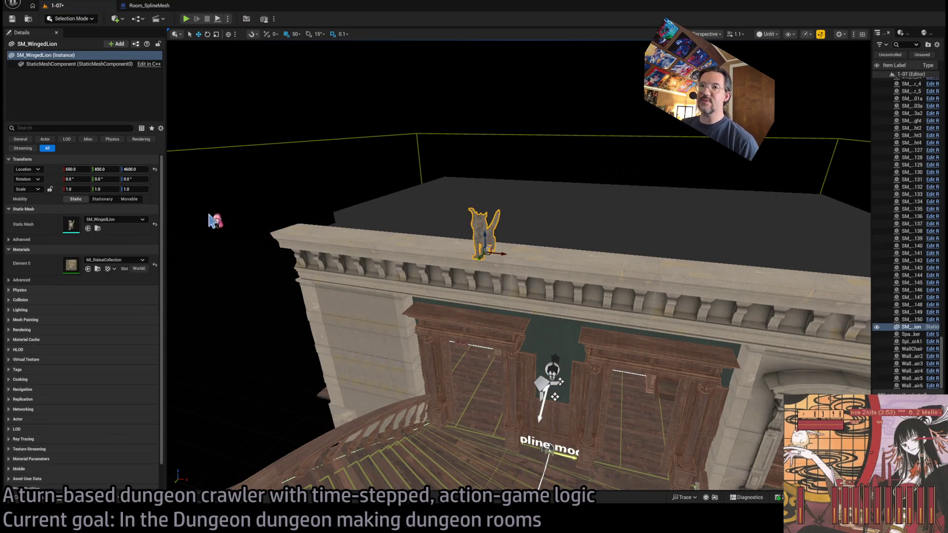
left_click_drag(442, 233, 362, 236)
key("Tab")
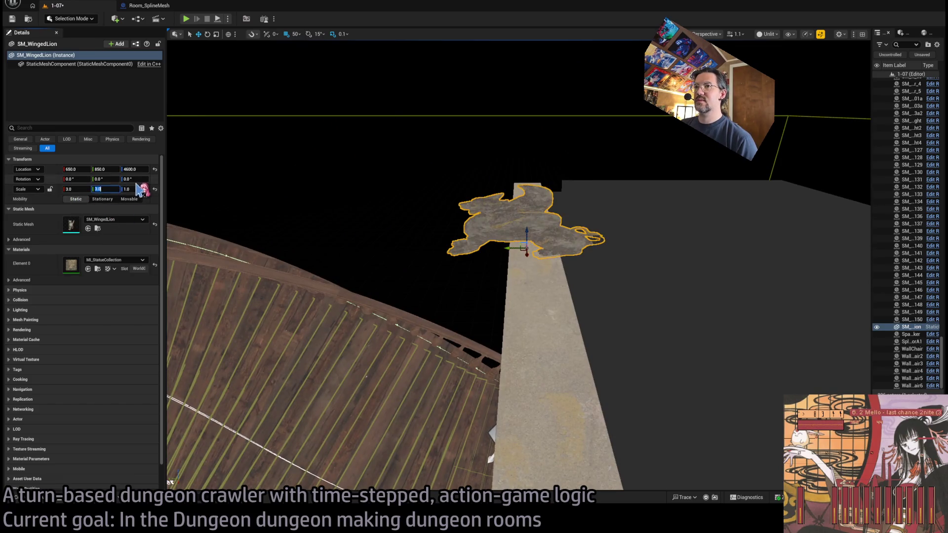
key("Return")
mouse_move(444, 246)
left_mouse_down()
mouse_move(430, 252)
mouse_move(491, 249)
mouse_move(400, 254)
mouse_move(390, 277)
mouse_move(493, 248)
mouse_move(457, 293)
mouse_move(476, 295)
left_mouse_up()
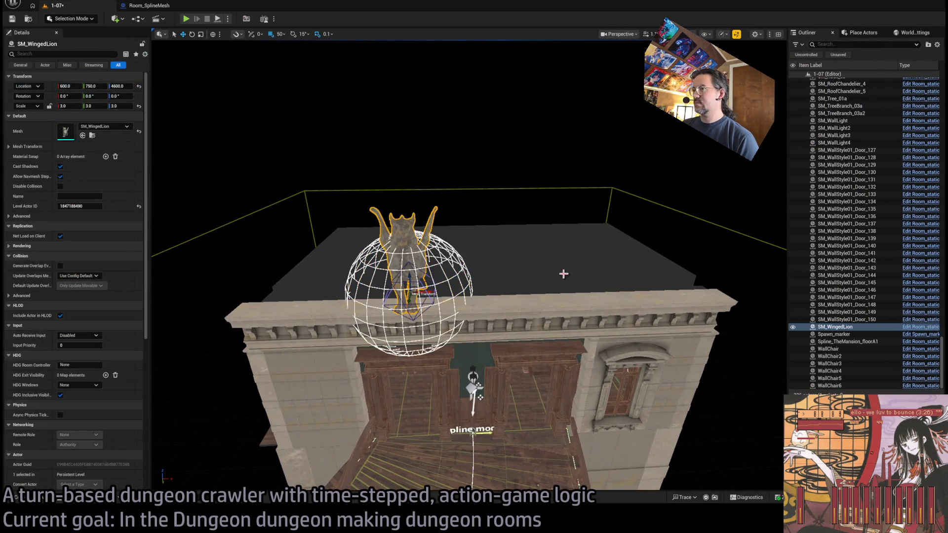
Alt-drag copies of the lion along the ledge, view them from below, and start a play test.
scroll(563, 274, "up", 3)
left_click_drag(429, 304, 597, 294)
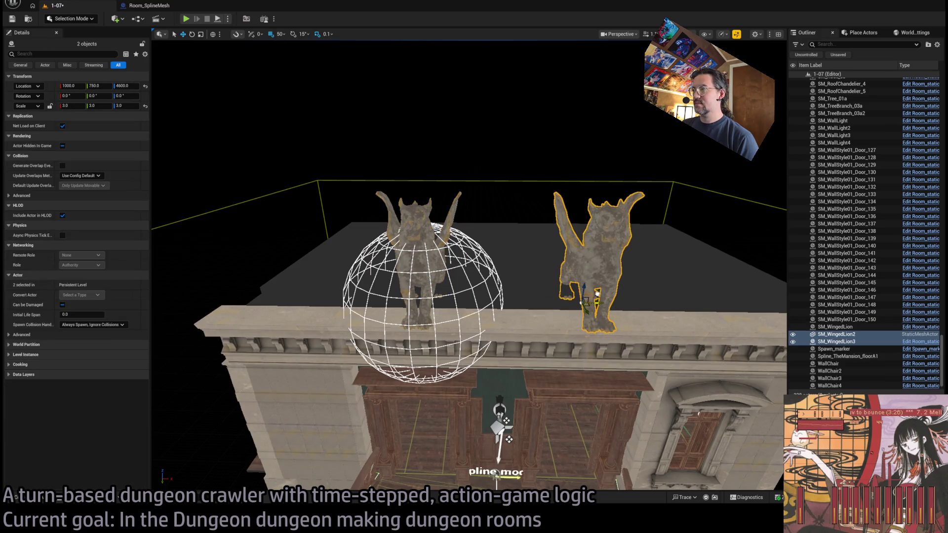
scroll(597, 294, "down", 5)
left_click(375, 223, "ctrl")
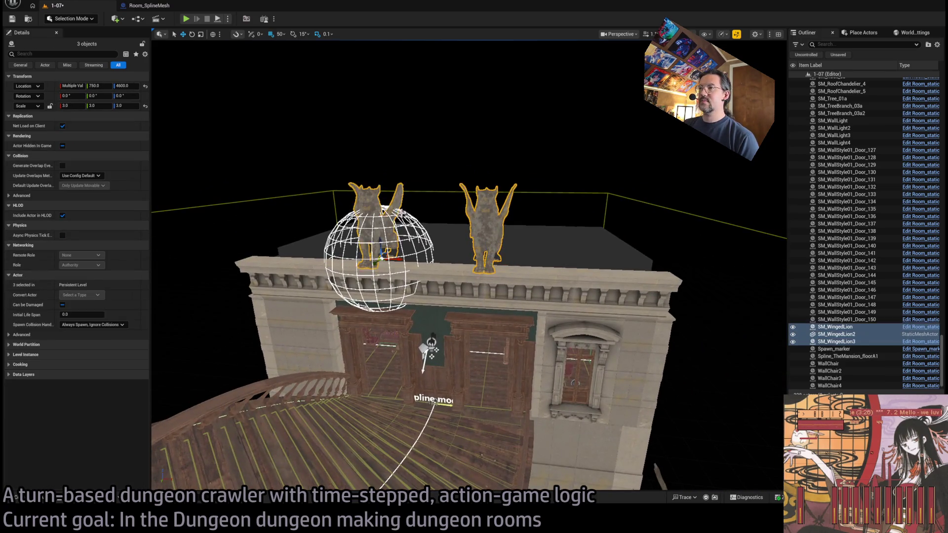
left_click_drag(423, 347, 634, 369)
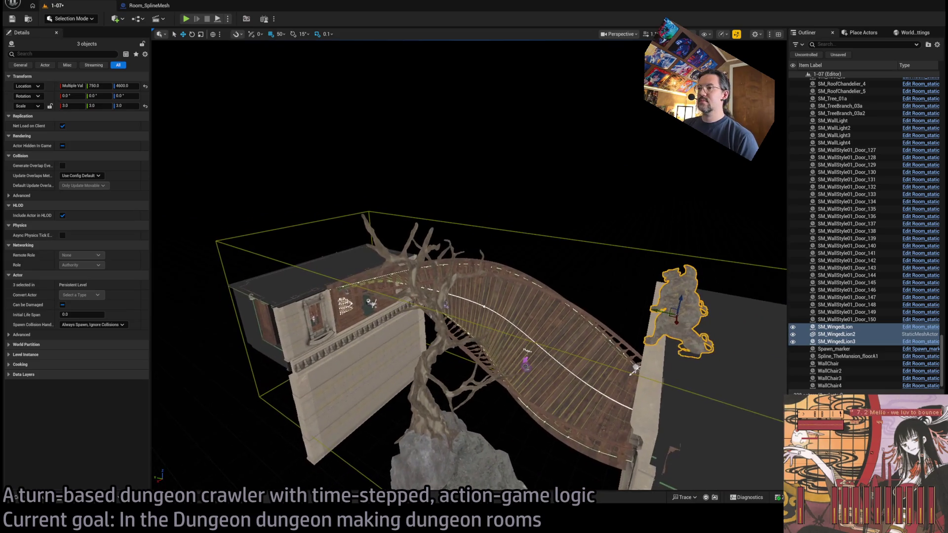
scroll(475, 253, "up", 8)
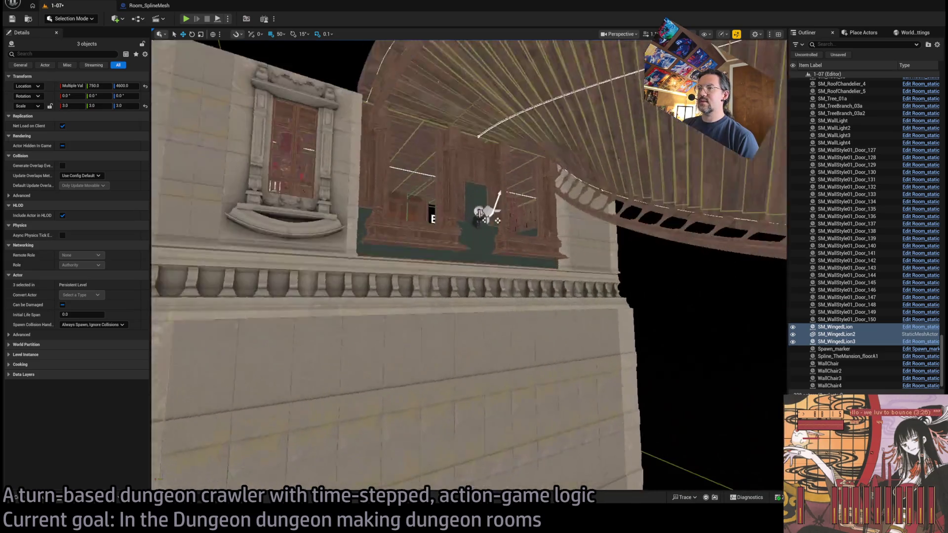
mouse_move(475, 253)
left_mouse_down()
mouse_move(455, 286)
mouse_move(469, 262)
mouse_move(531, 257)
mouse_move(525, 290)
left_mouse_up()
scroll(531, 257, "up", 3)
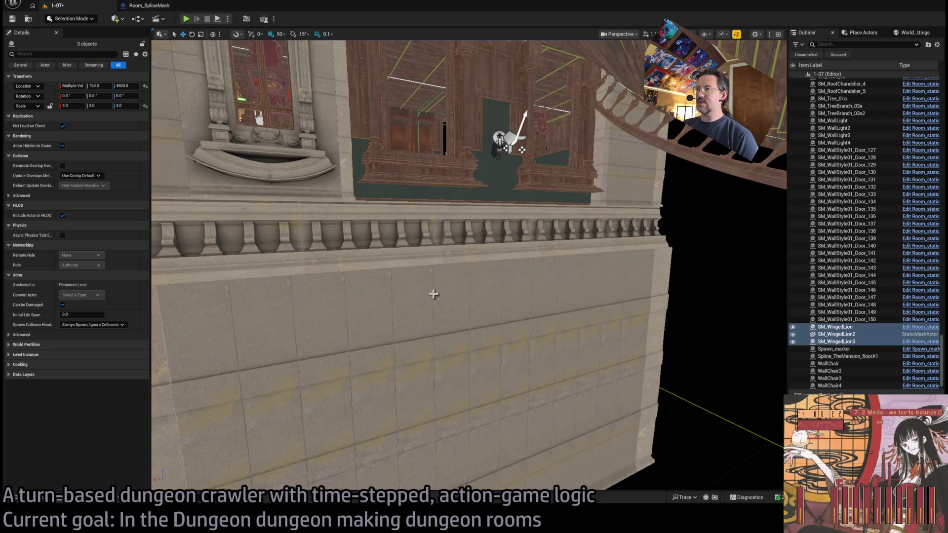
left_click_drag(433, 294, 152, 80)
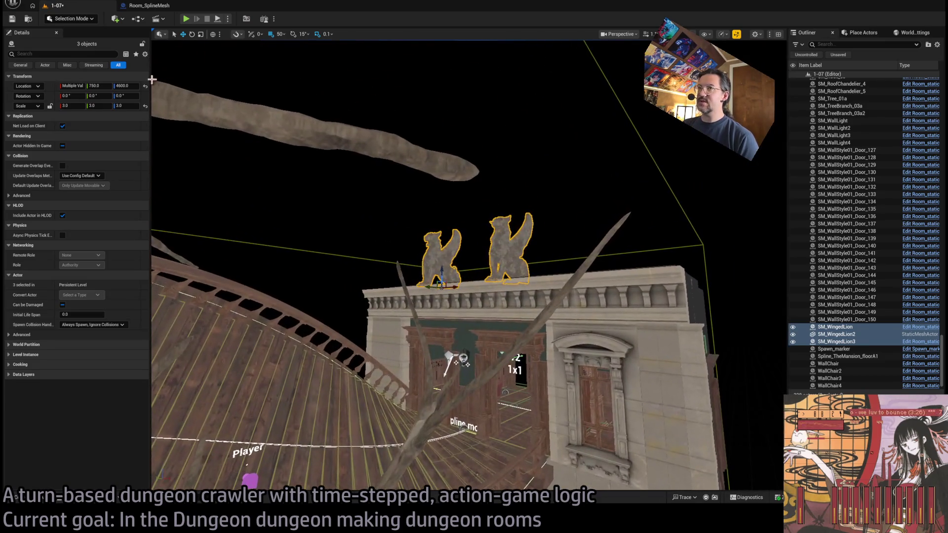
key("alt+p")
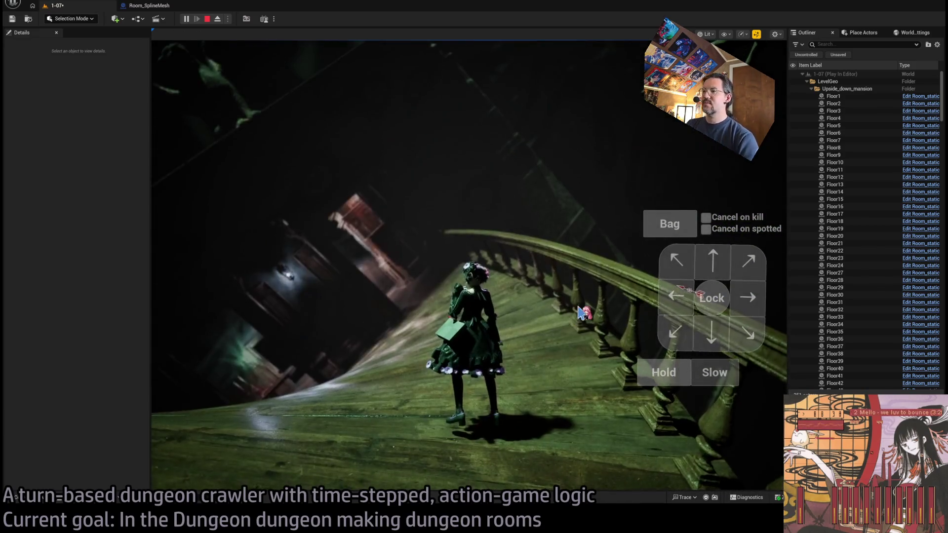
Stop the play test and select the curved floor's nav surface.
key("Escape")
left_click(584, 326)
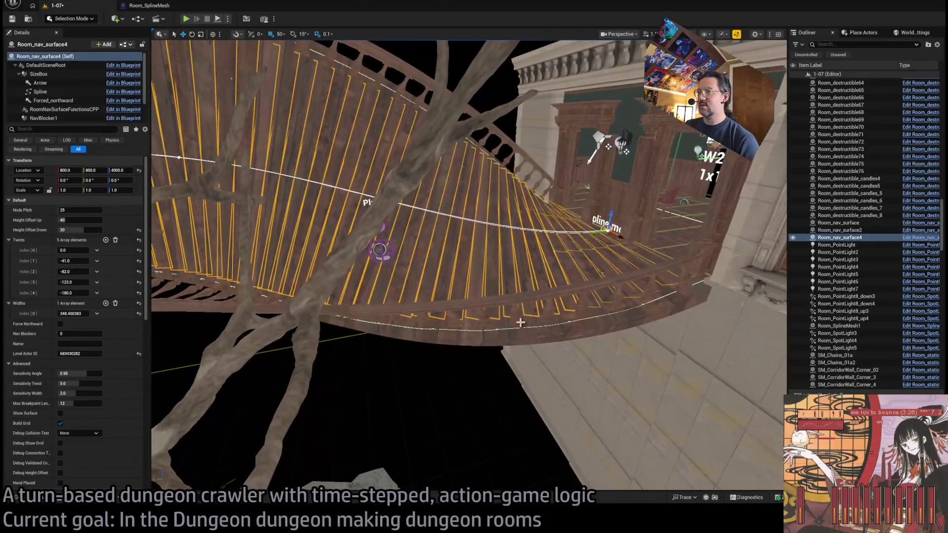
Select the spline-mesh floor and clear the entries in its Static Slots 2, 1 and 0.
left_click(521, 335)
left_click(508, 346)
left_click(512, 335)
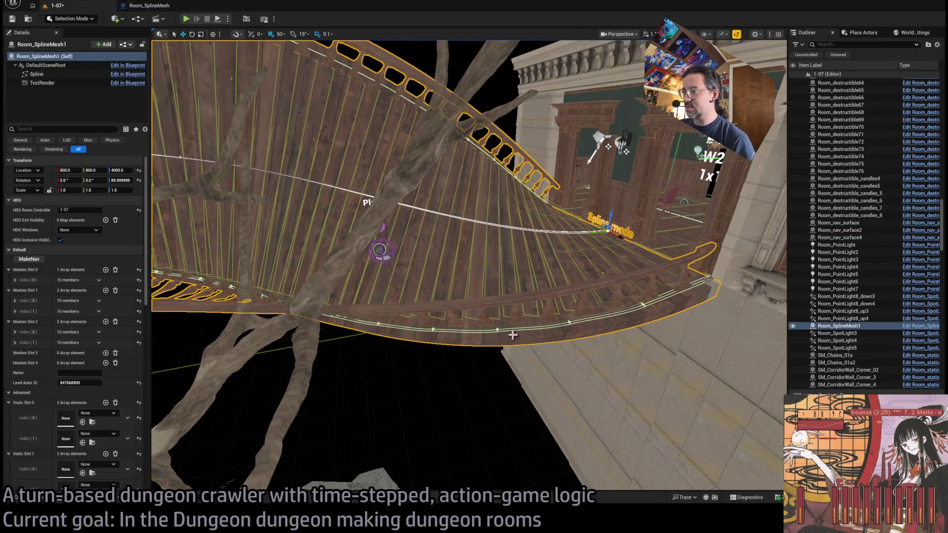
scroll(99, 385, "down", 4)
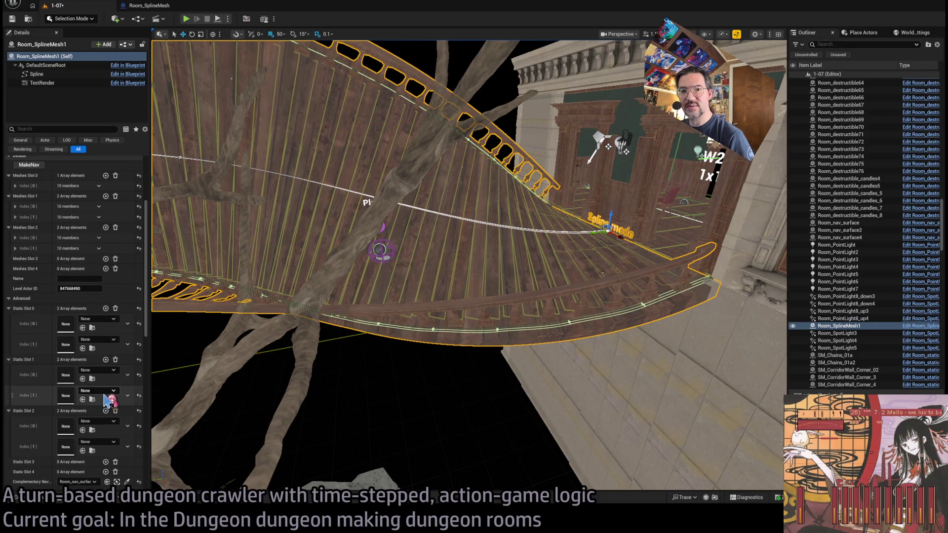
scroll(102, 389, "down", 2)
left_click(116, 364)
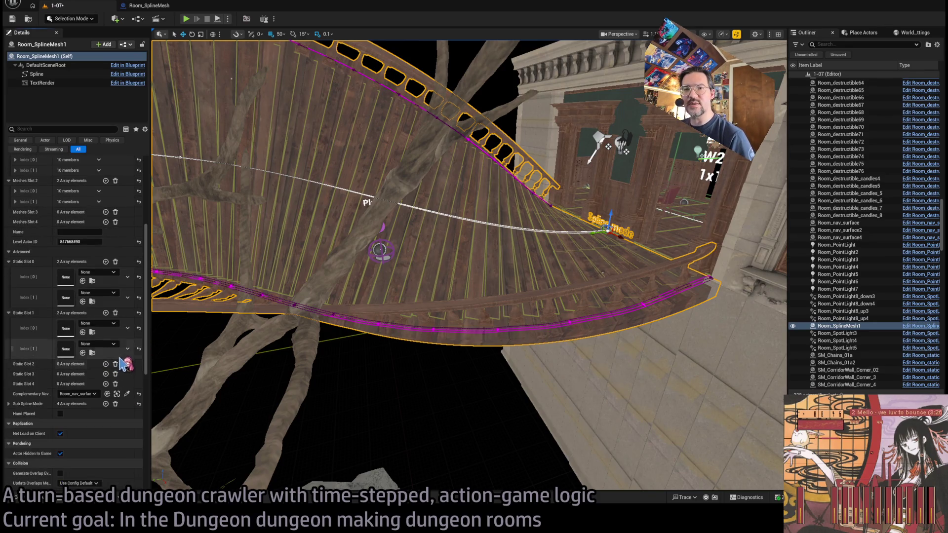
left_click(116, 313)
left_click(115, 262)
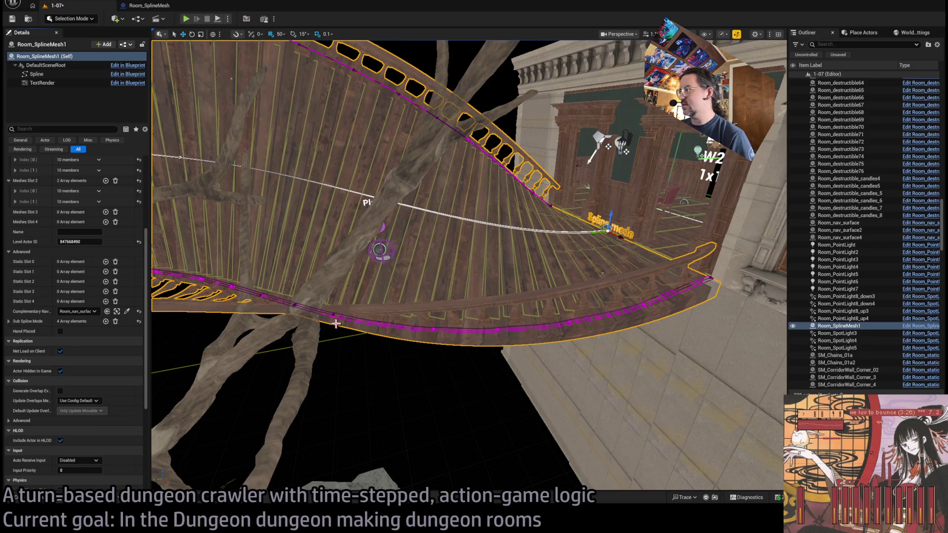
Move along the deck past Floor21 and reselect the curved Room_SplineMesh1 floor.
left_click_drag(618, 367, 505, 313)
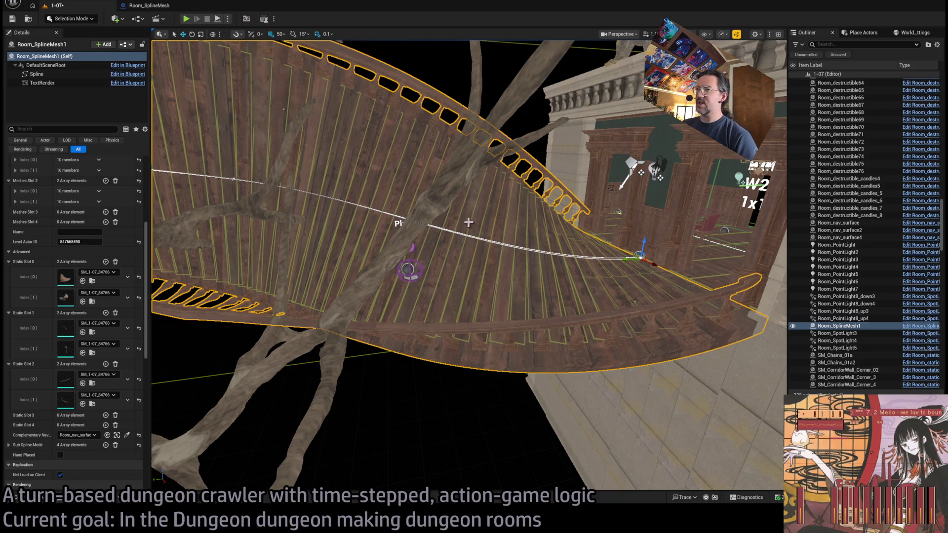
left_click_drag(468, 223, 543, 299)
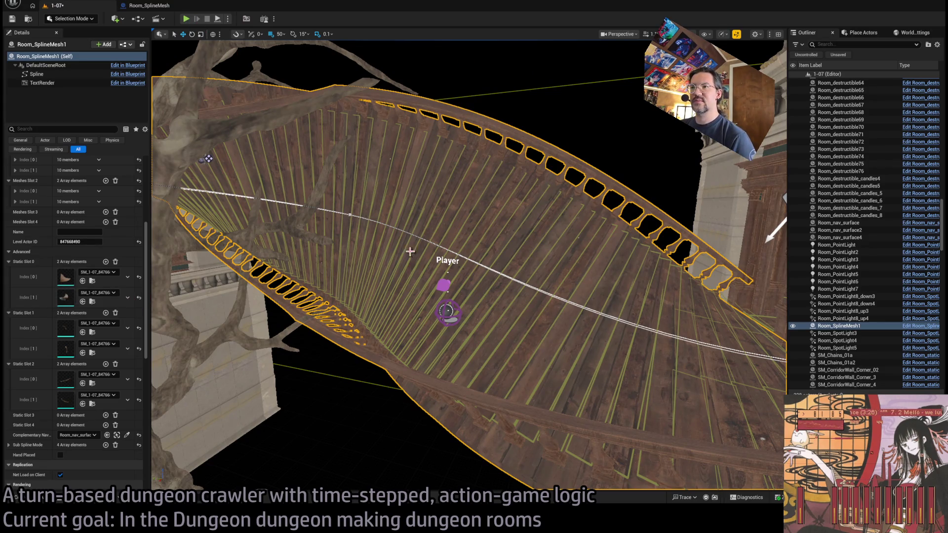
mouse_move(235, 283)
left_mouse_down()
mouse_move(583, 228)
mouse_move(556, 302)
left_mouse_up()
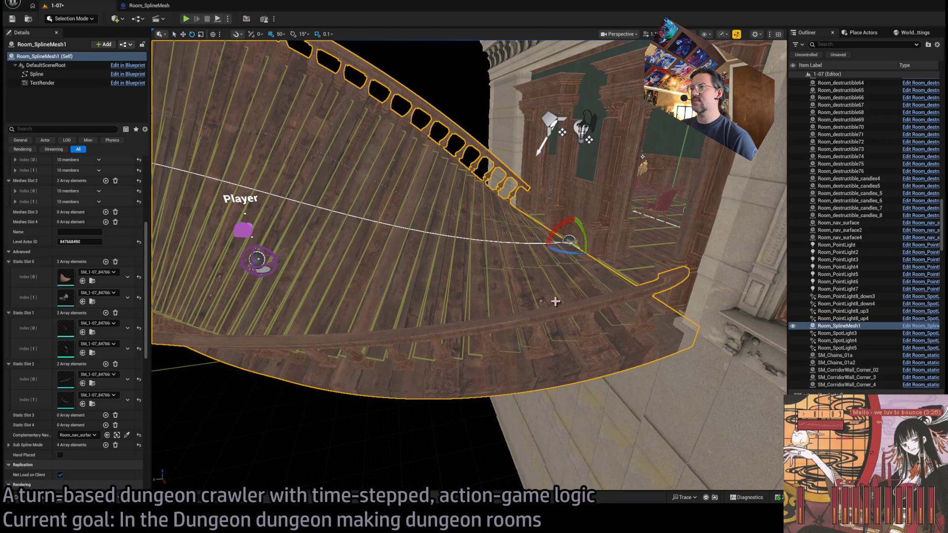
left_click(603, 259)
left_click(355, 177)
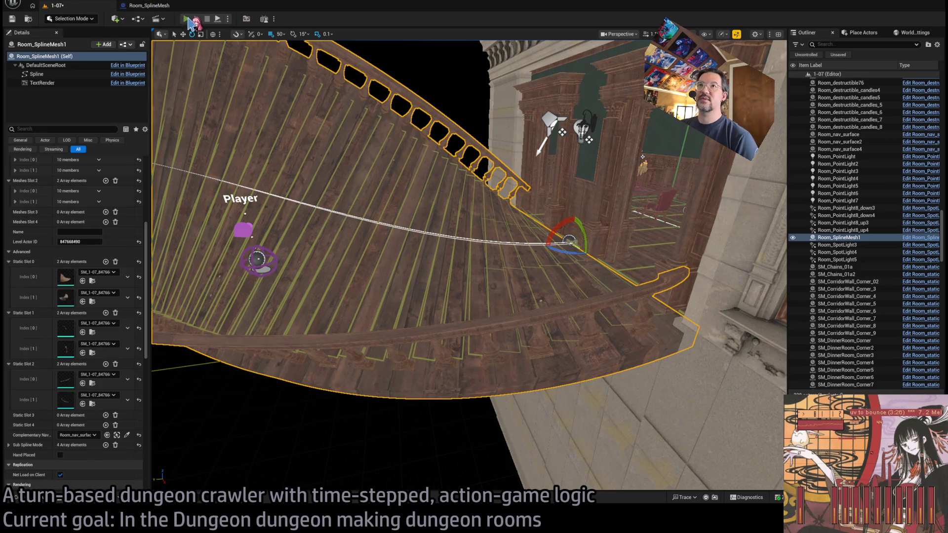
Play-test level 1-07, queuing actions and playing out turns along the curved deck.
key("alt+p")
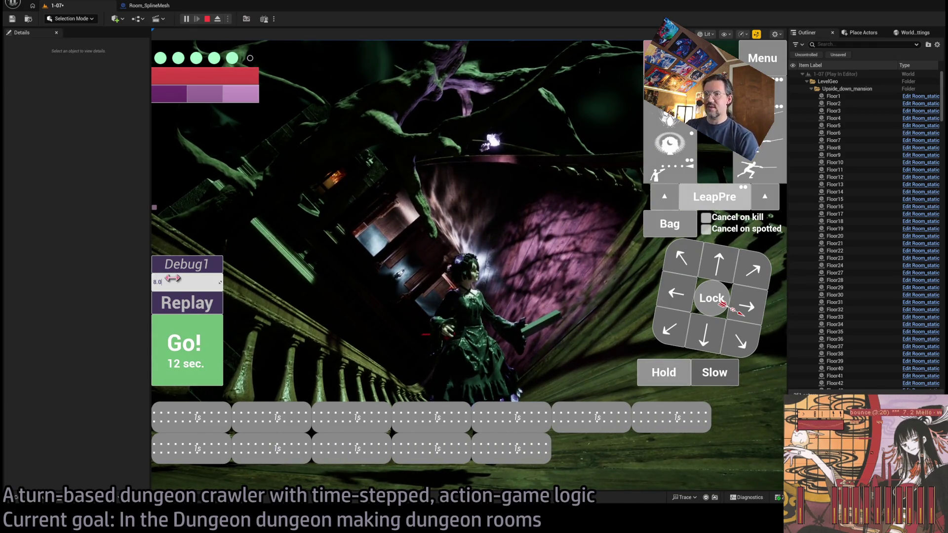
left_click(199, 342)
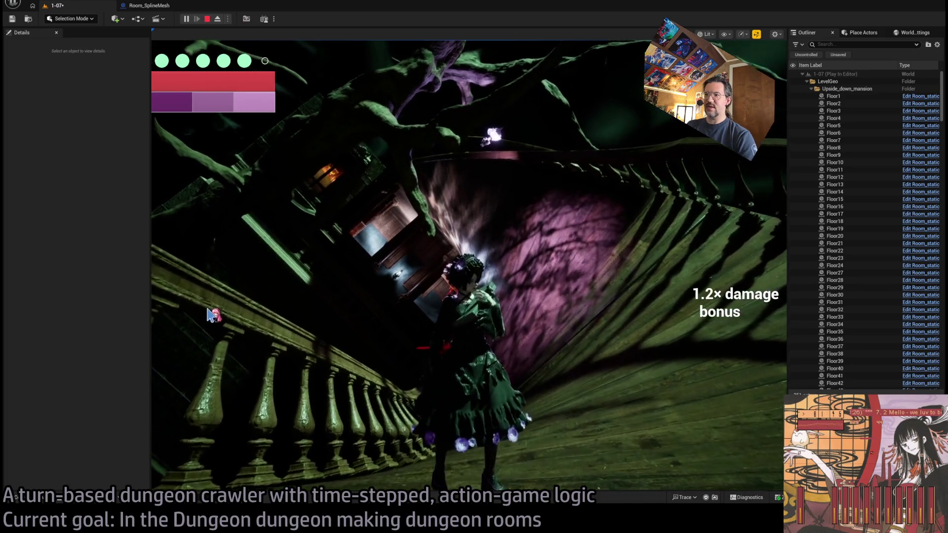
left_click(203, 303)
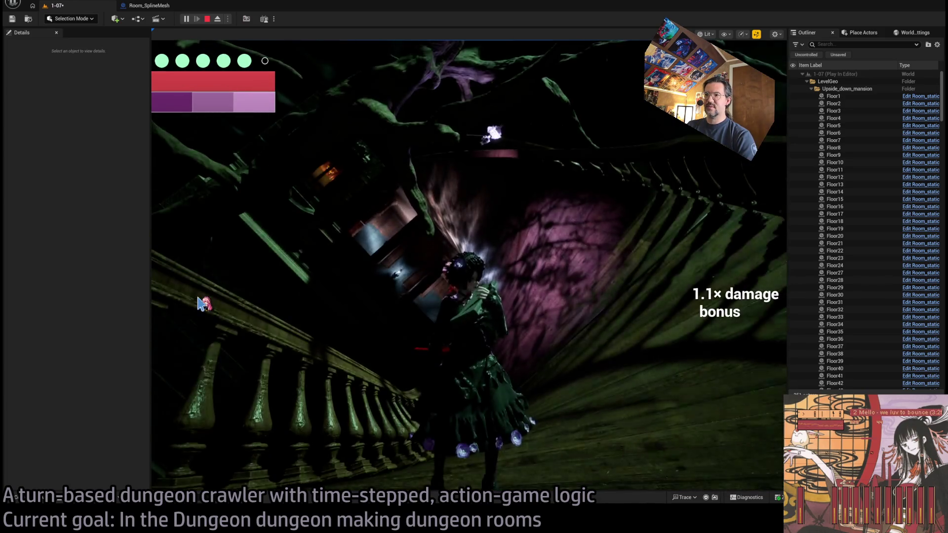
left_click(458, 325)
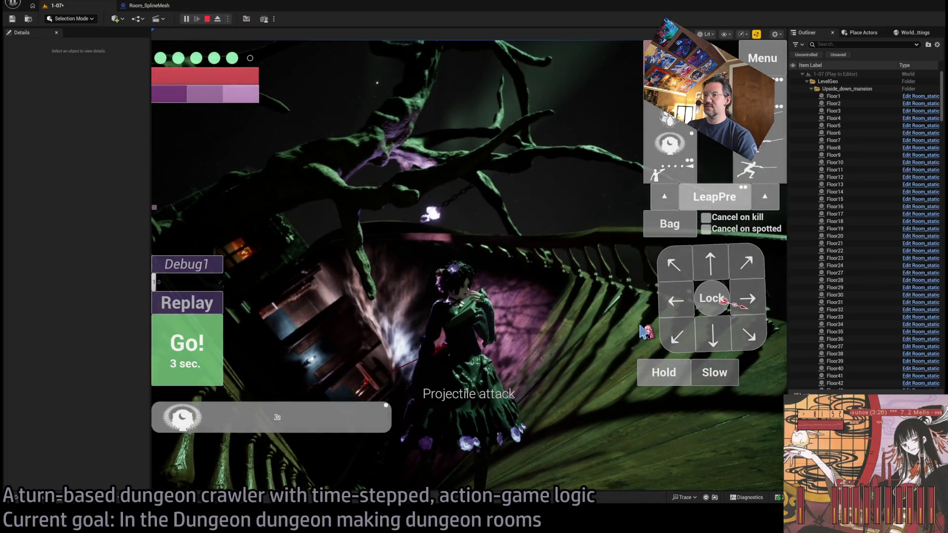
left_click(666, 156)
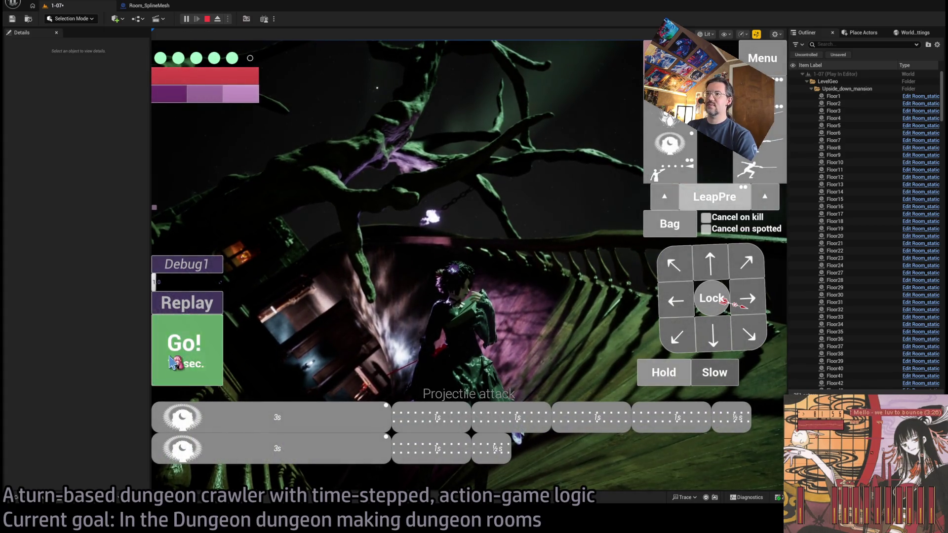
left_click(173, 363)
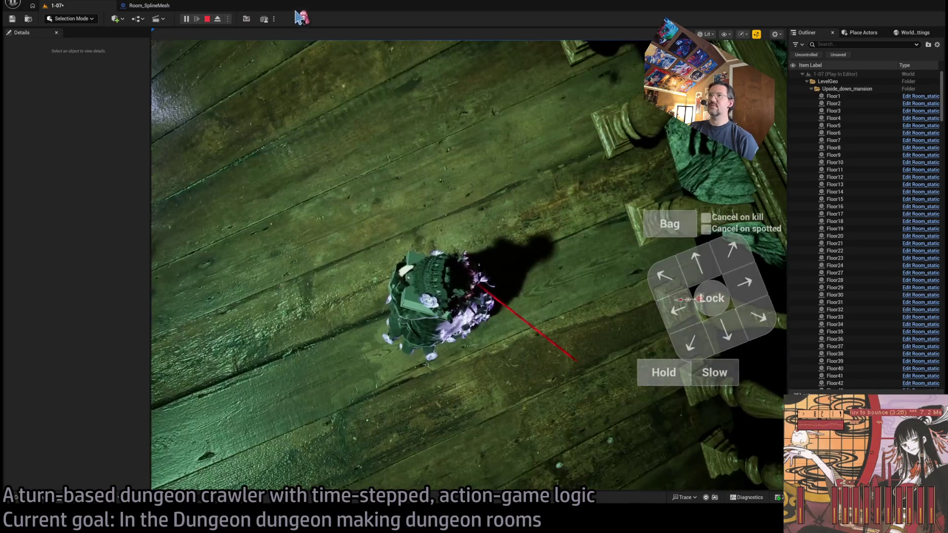
Eject to a free camera, then possess the player again and resume control.
left_click(218, 19)
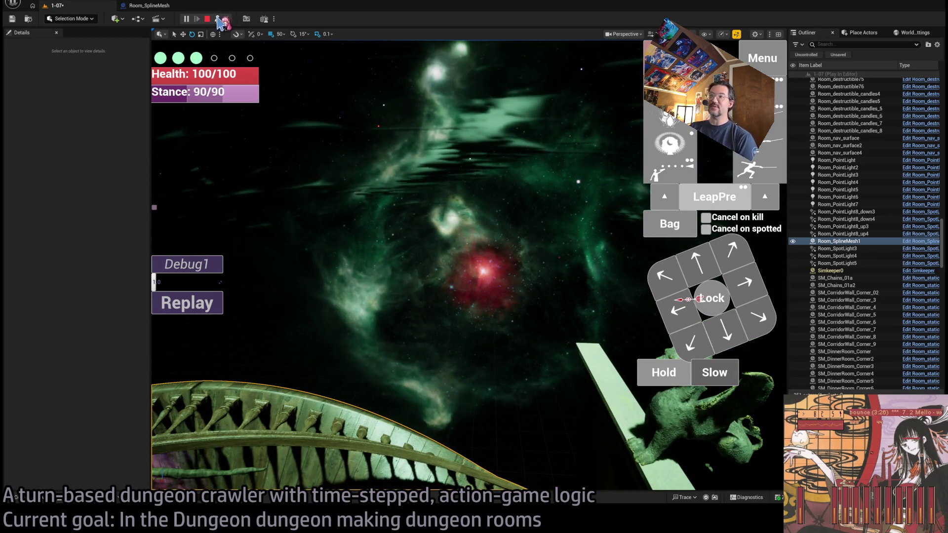
left_click(217, 19)
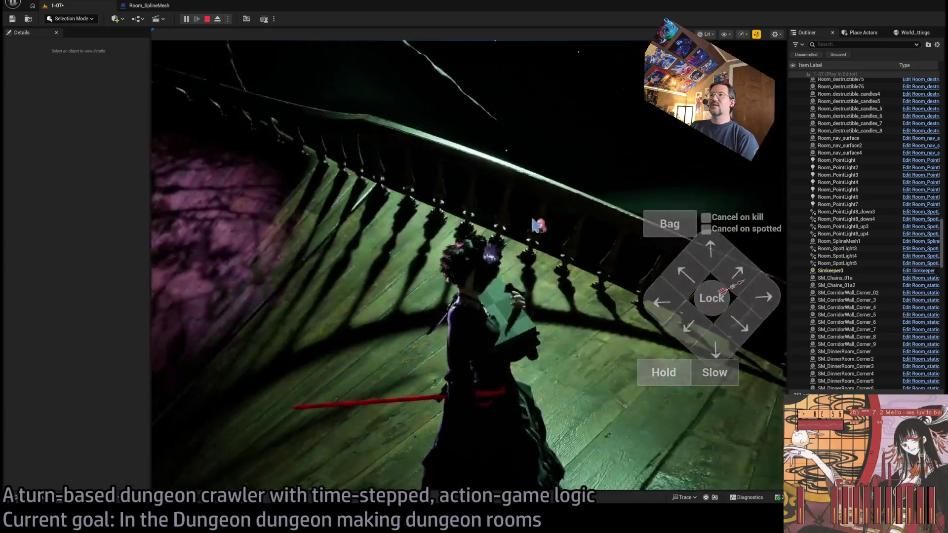
left_click(395, 197)
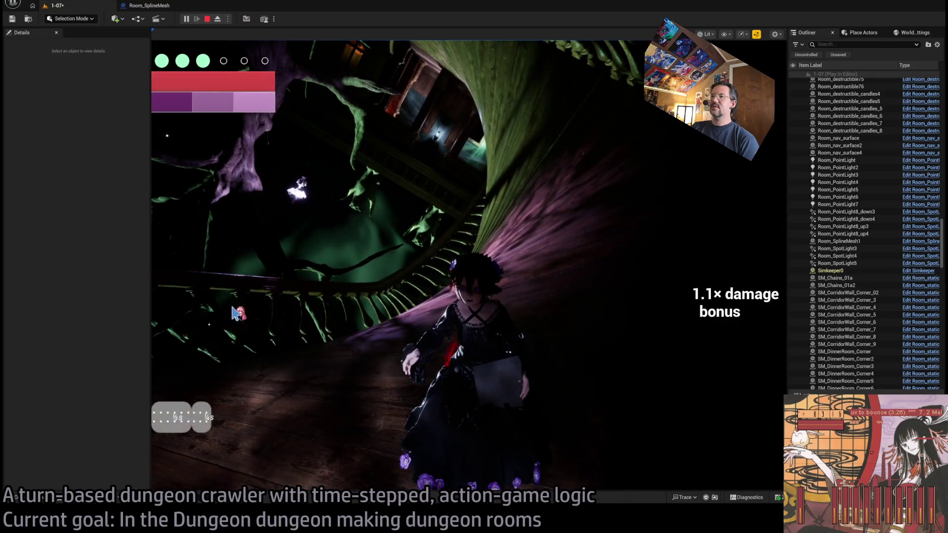
left_click(207, 19)
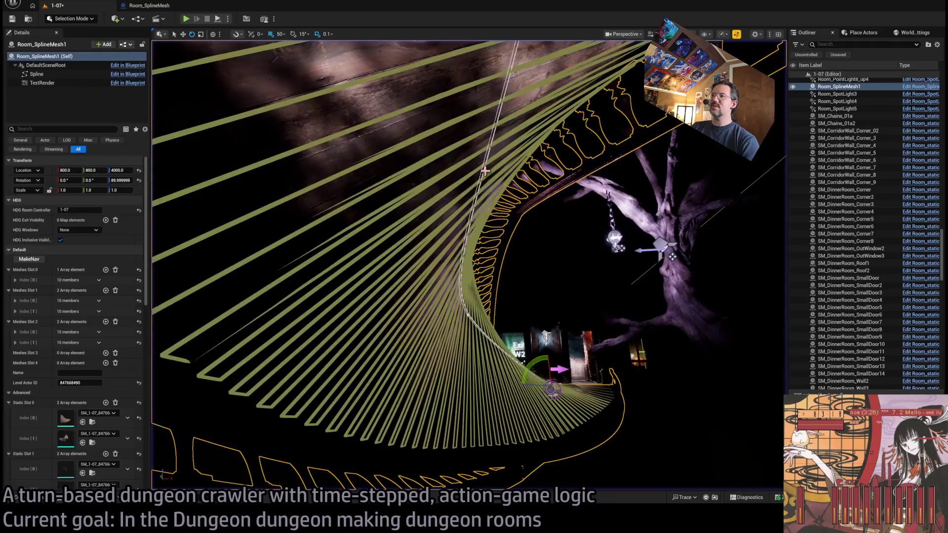
scroll(535, 105, "down", 3)
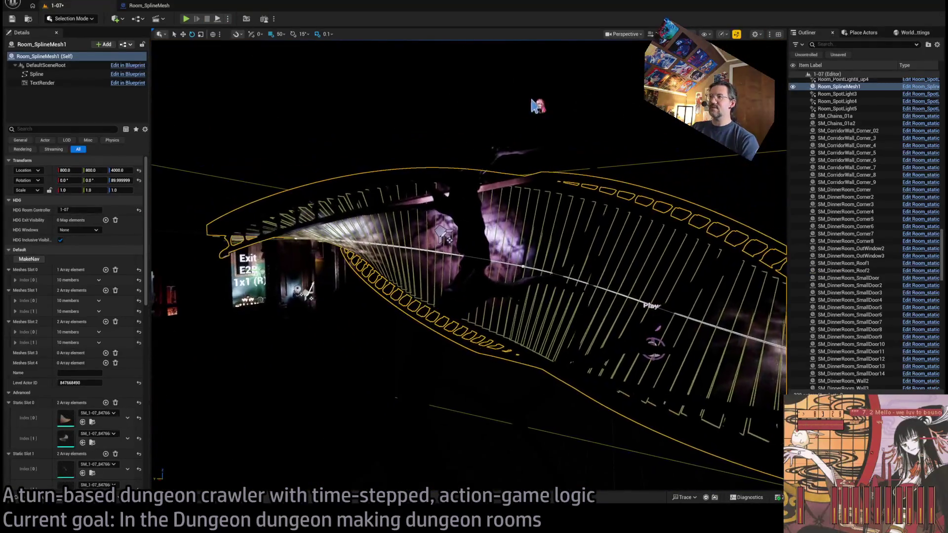
scroll(439, 232, "up", 10)
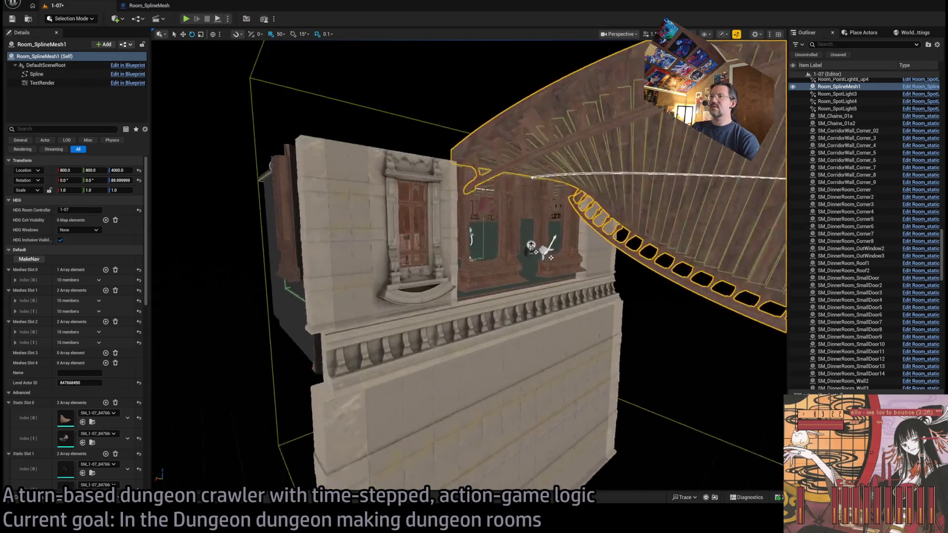
scroll(469, 267, "up", 10)
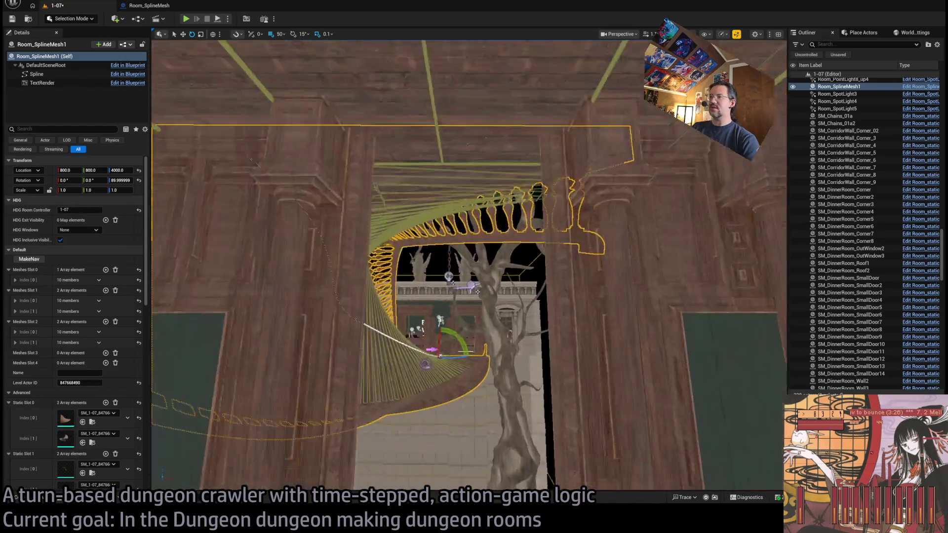
scroll(469, 266, "up", 10)
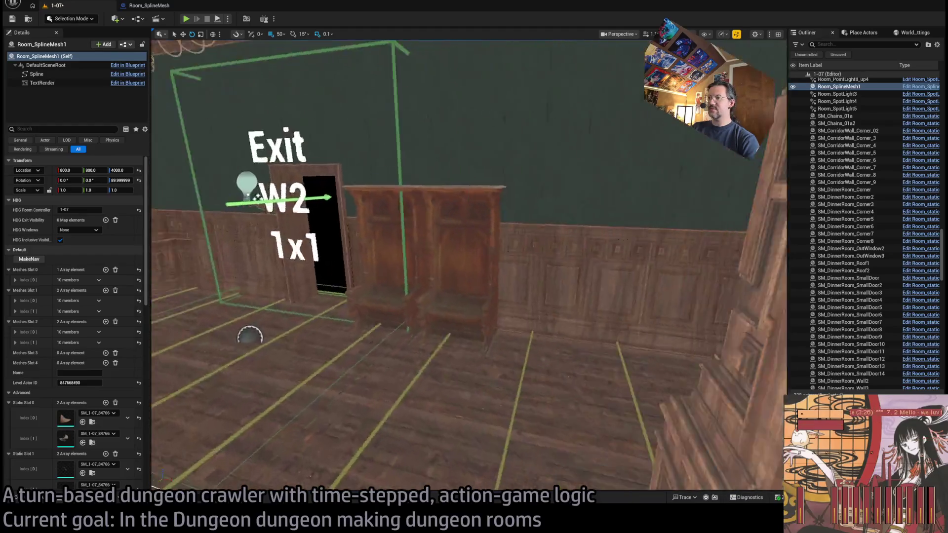
scroll(265, 353, "down", 10)
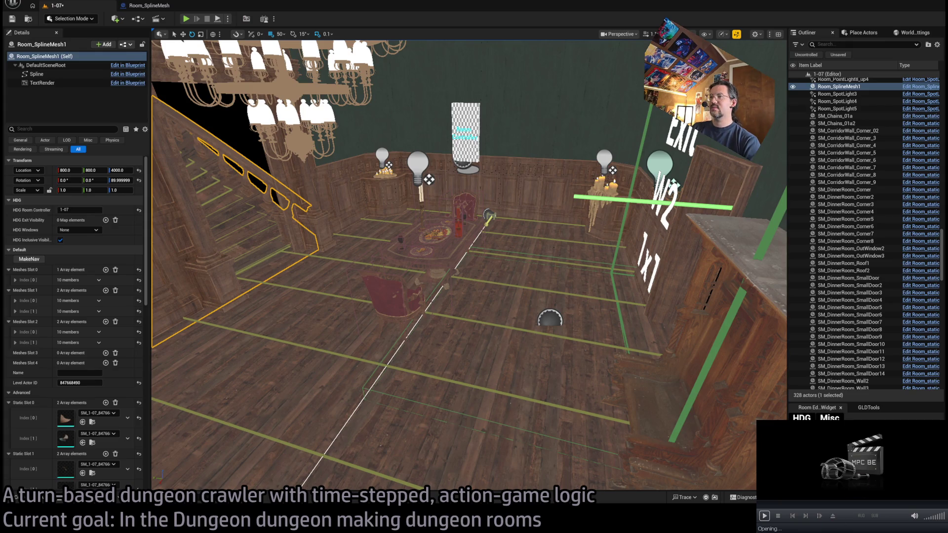
Raise MPC-BE's volume, restart the Röyksopp set near its start, and shrink the window.
scroll(661, 495, "down", 3)
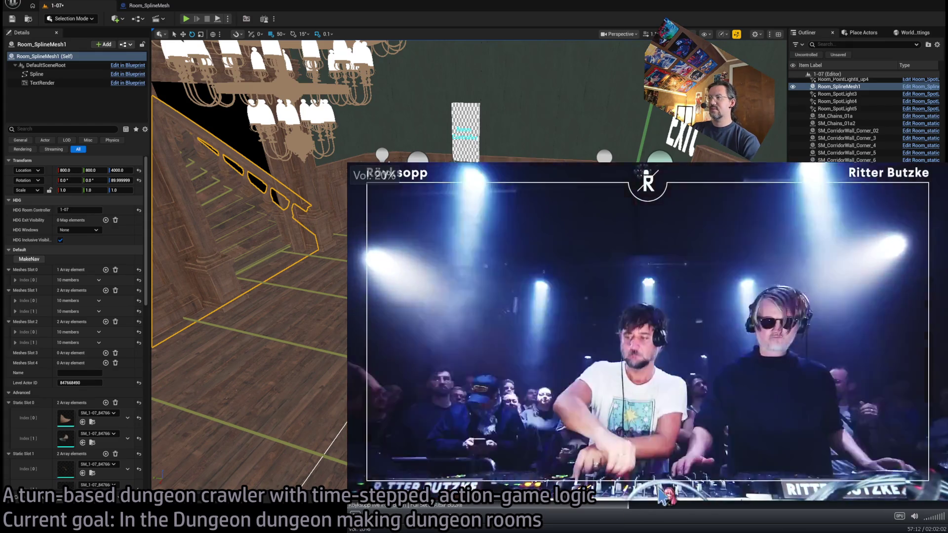
scroll(600, 380, "up", 6)
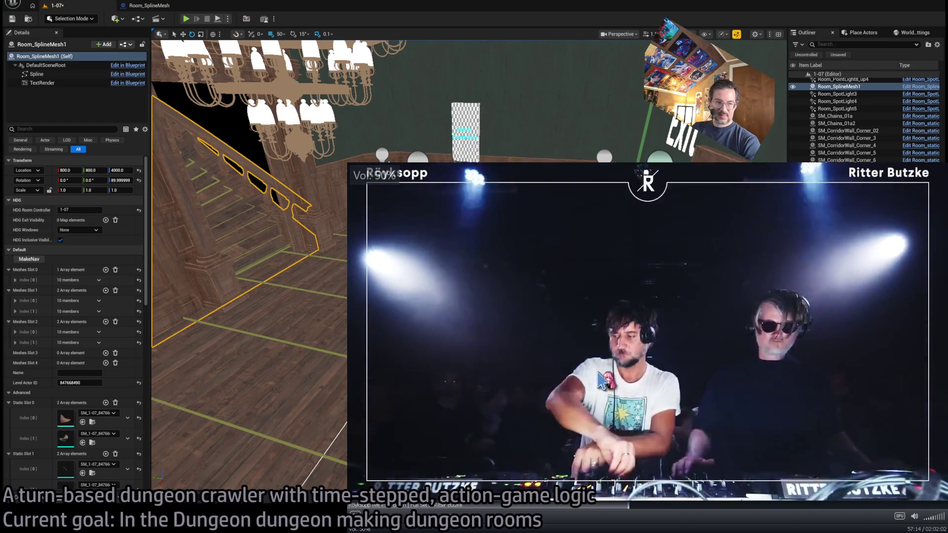
scroll(599, 380, "up", 2)
left_click(351, 505)
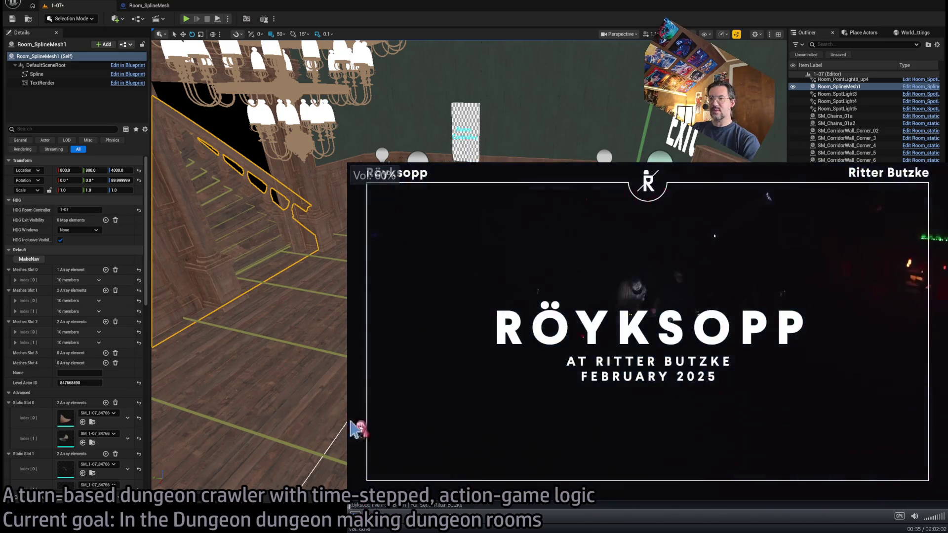
key("alt+1")
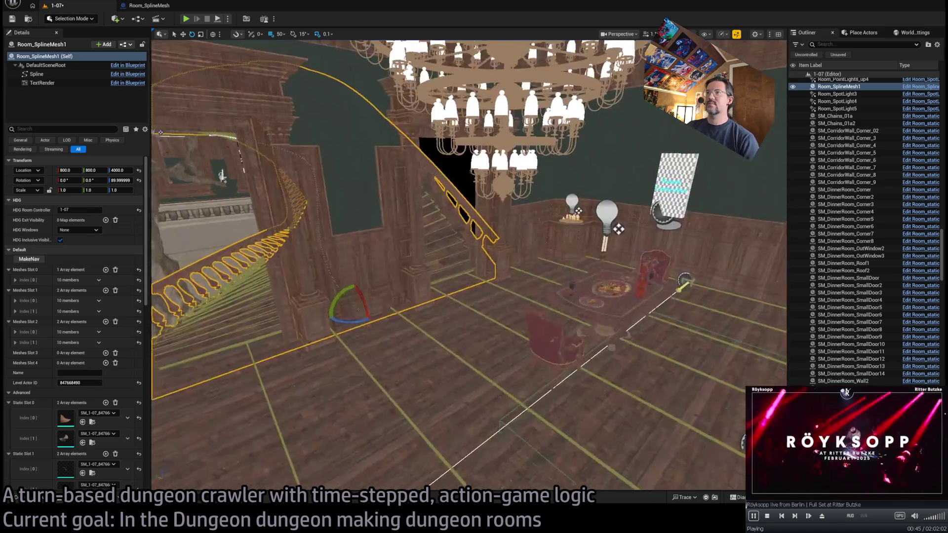
Search the Content folder for 'spawn' and drop Spawn_marker2 onto the deck floor.
key("ctrl+space")
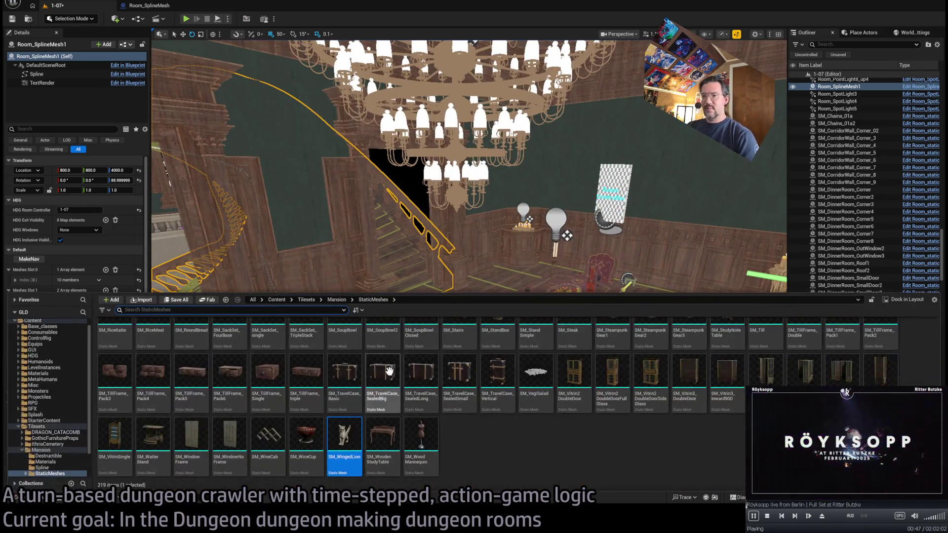
left_click(33, 329)
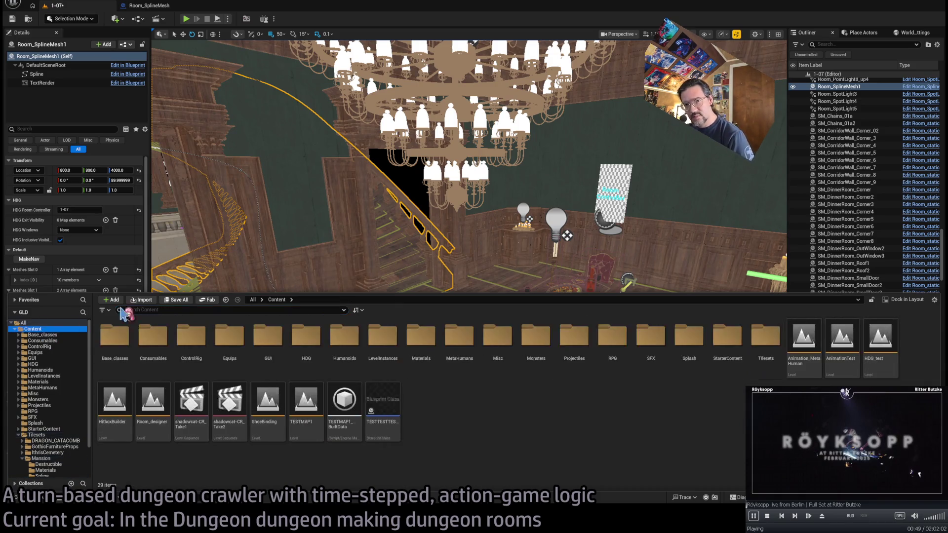
type("spawn")
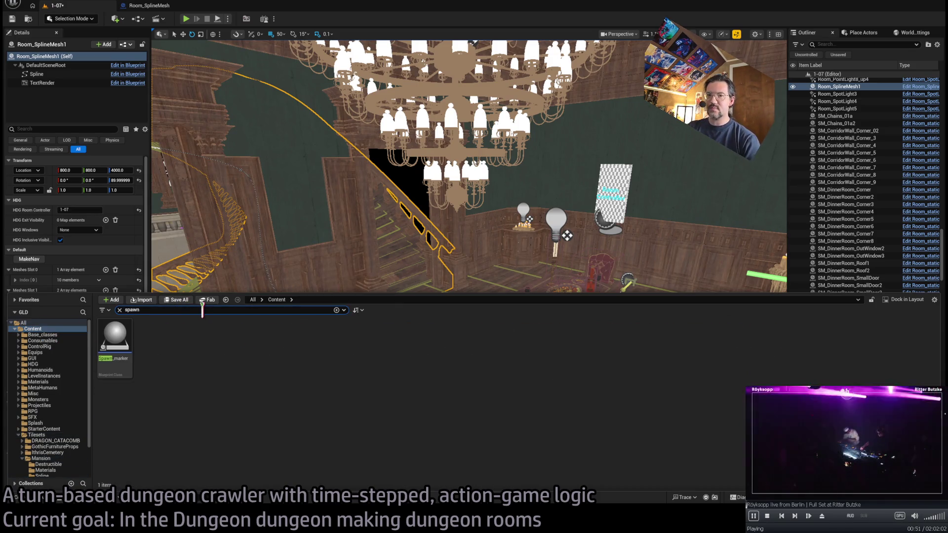
mouse_move(115, 341)
left_mouse_down()
mouse_move(458, 364)
mouse_move(359, 370)
mouse_move(441, 390)
left_mouse_up()
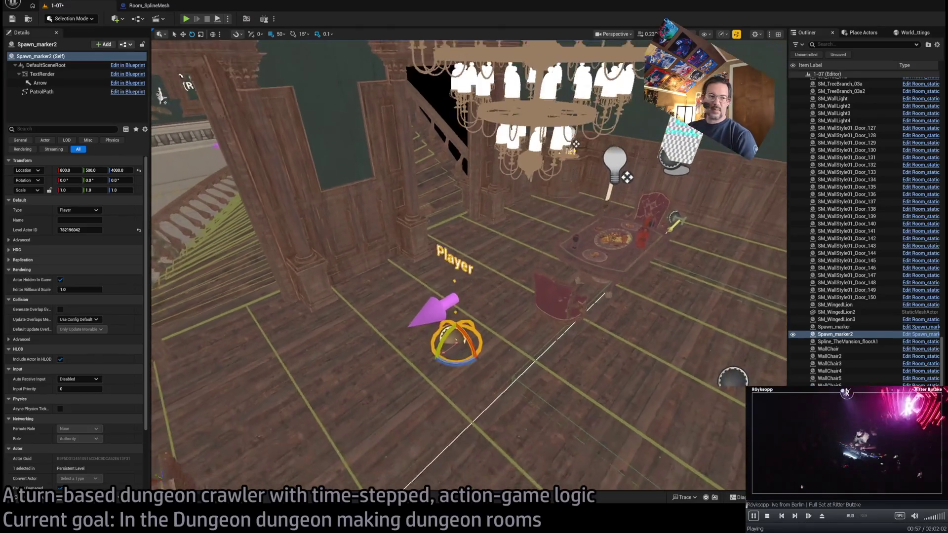
Inspect the winged lions from the Outliner and delete the extra SM_WingedLion3.
left_click(872, 313)
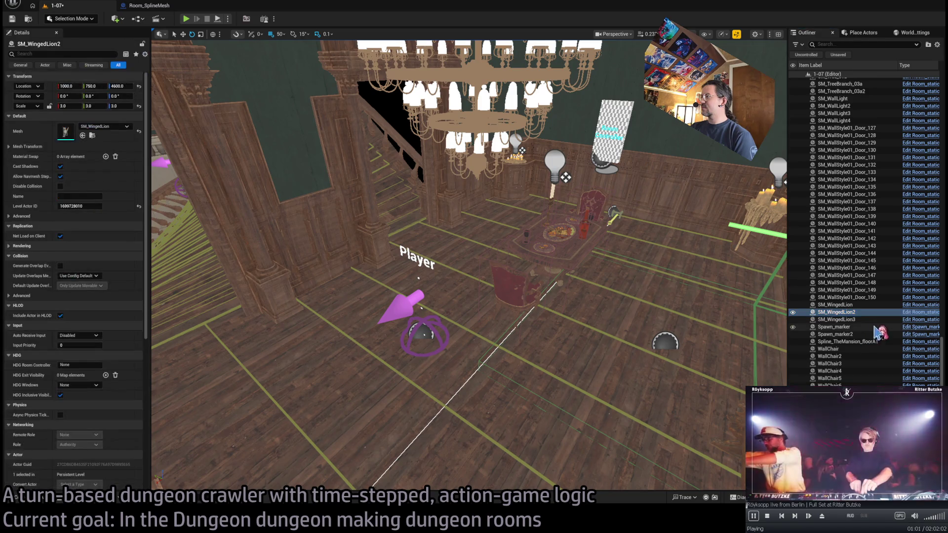
key("Up")
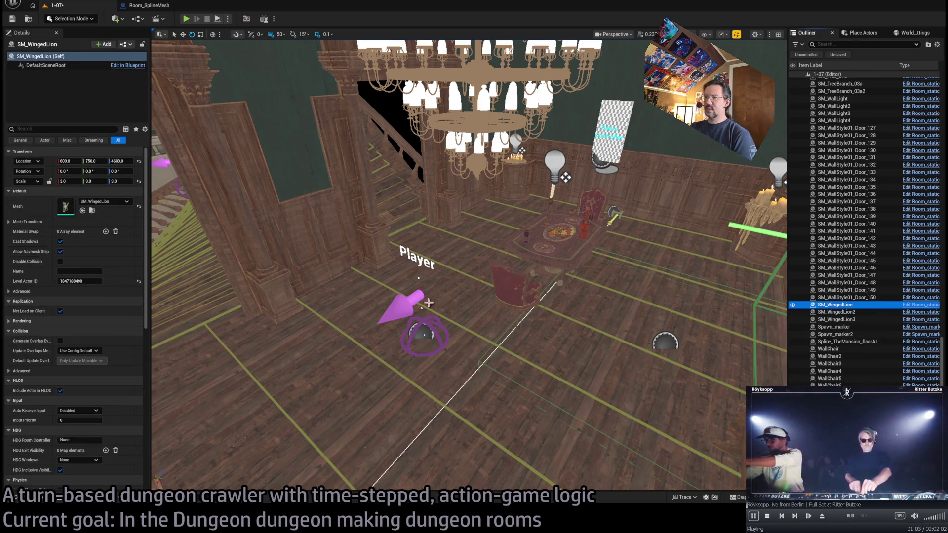
key("Down")
key("f")
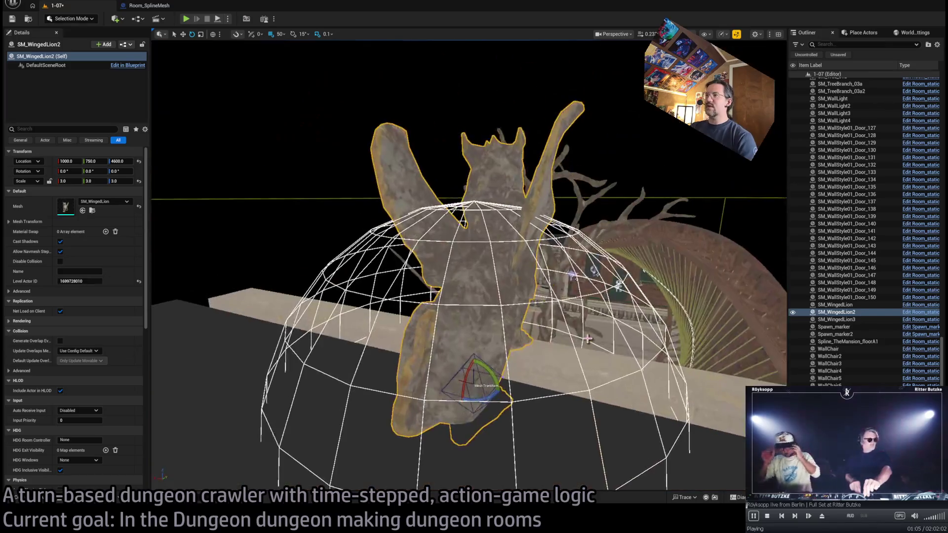
left_click_drag(587, 339, 541, 476)
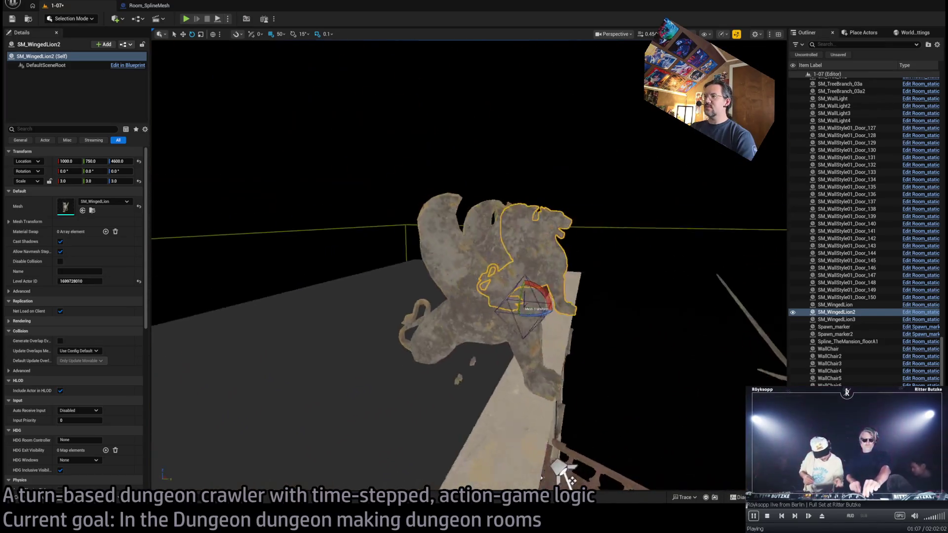
double_click(860, 312)
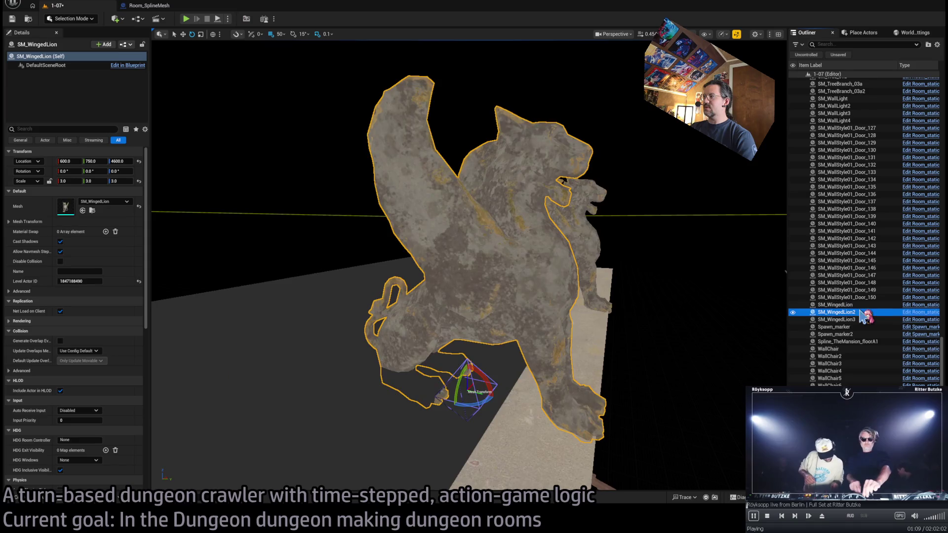
left_click_drag(712, 339, 627, 309)
key("Delete")
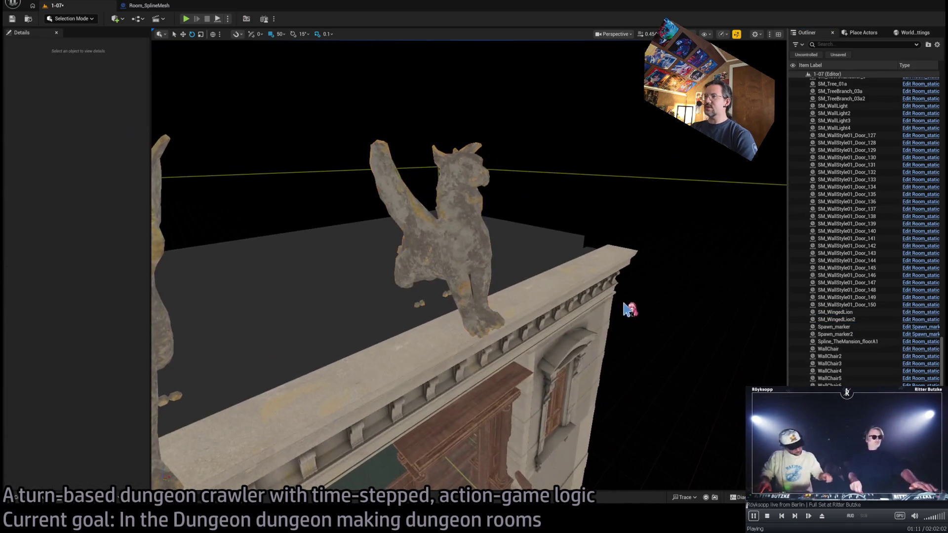
left_click(457, 243)
key("f")
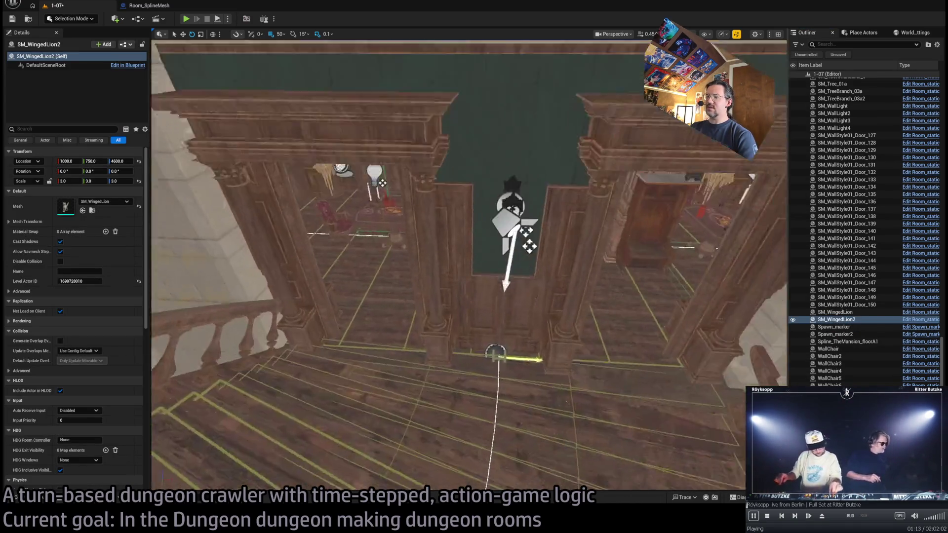
mouse_move(457, 243)
left_mouse_down()
mouse_move(457, 257)
mouse_move(417, 299)
left_mouse_up()
Finish renaming the copied spawn marker to Spawn_marker_enemy in the Outliner.
left_click(458, 321)
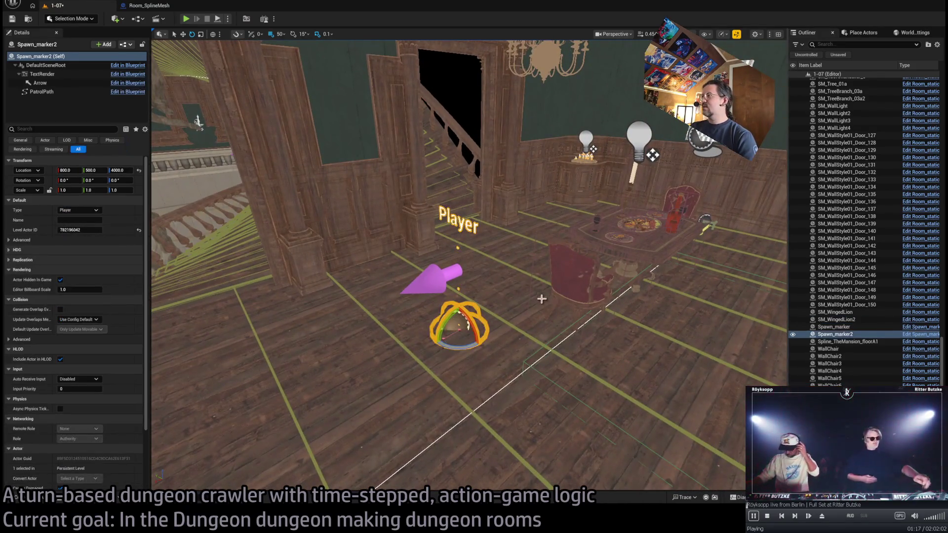
left_click(841, 335)
type("_enem")
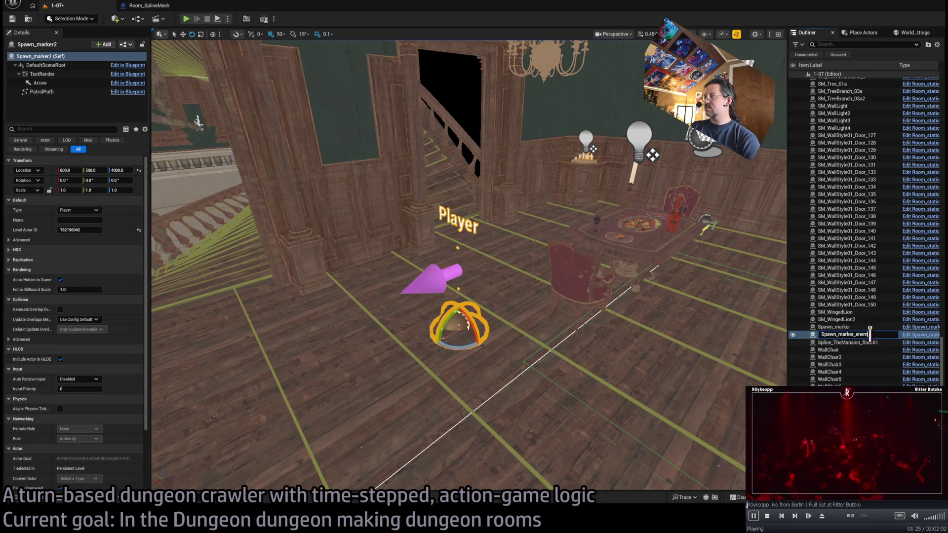
type("y")
key("Return")
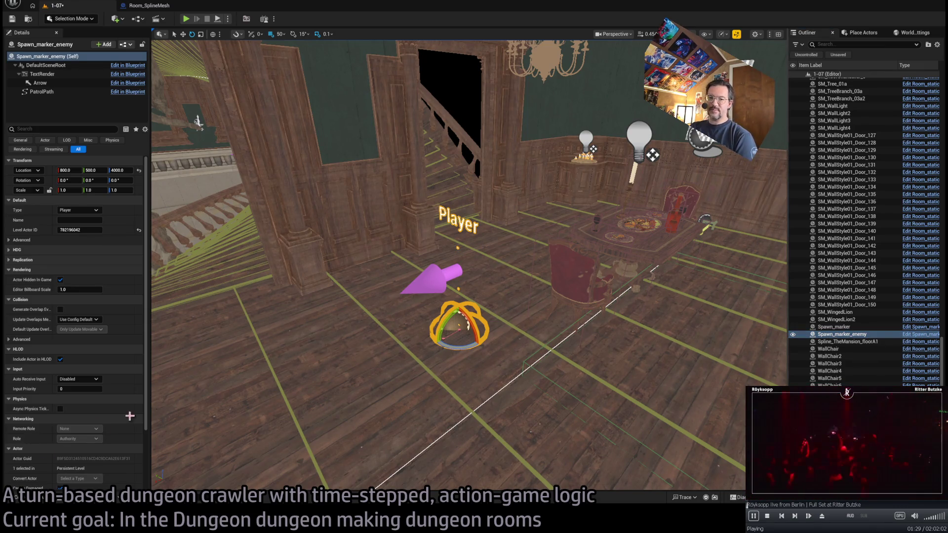
Frame the renamed marker in the viewport and clear the spawn search in the Content Drawer.
key("ctrl+space")
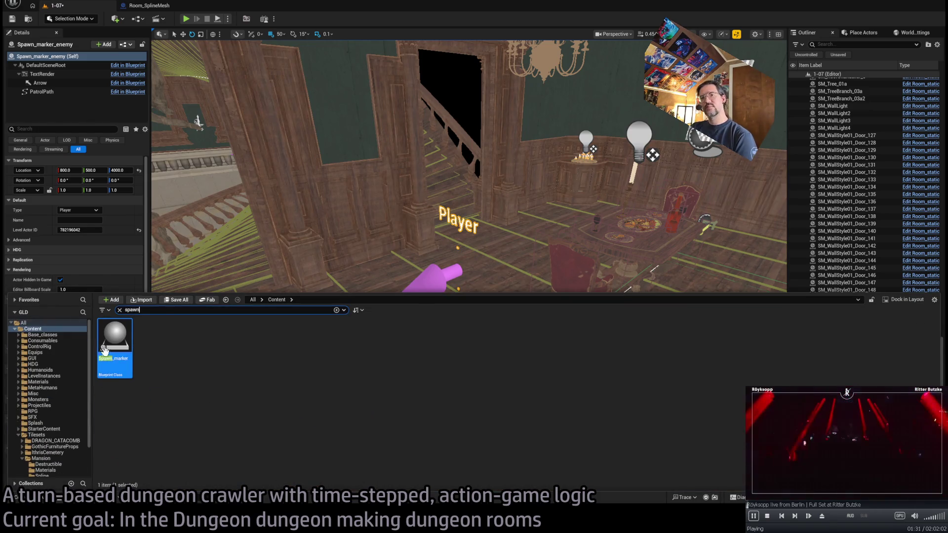
key("ctrl+space")
key("f")
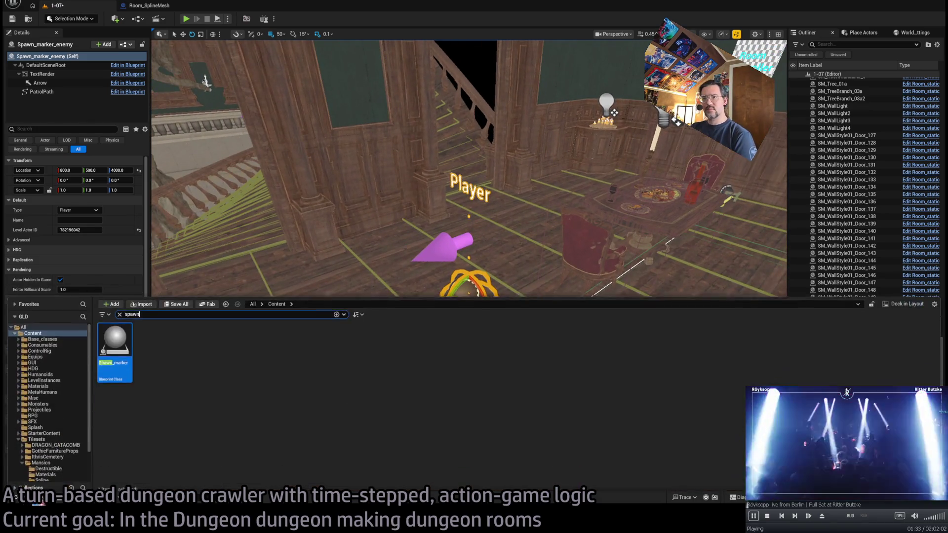
key("ctrl+space")
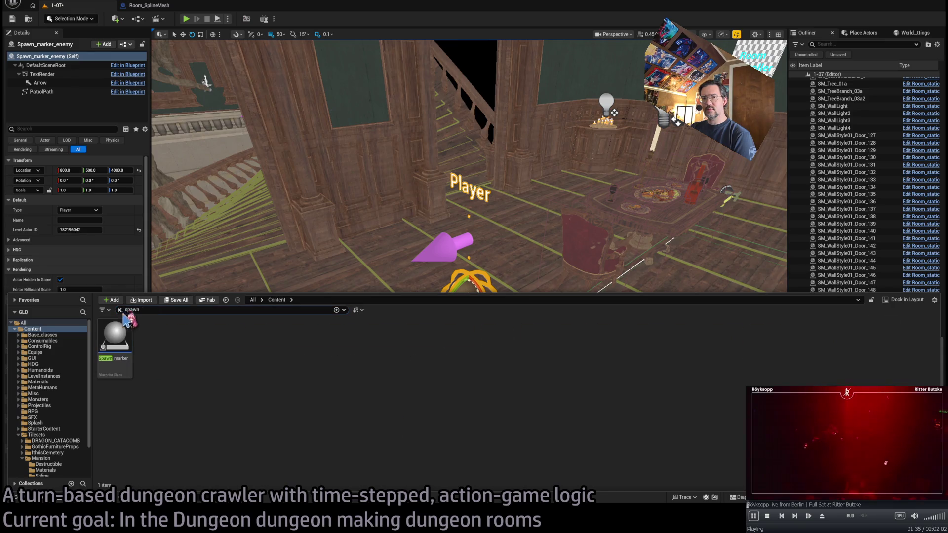
left_click(120, 311)
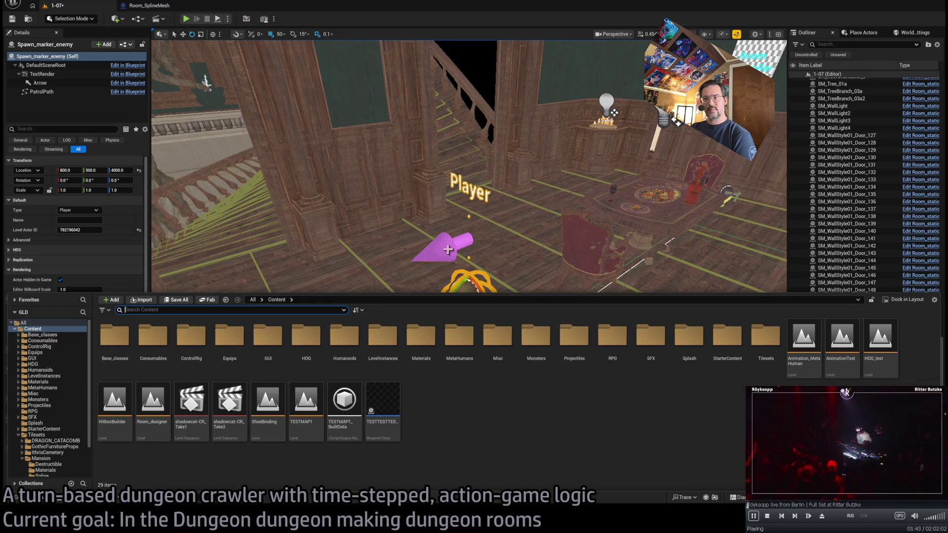
key("ctrl+space")
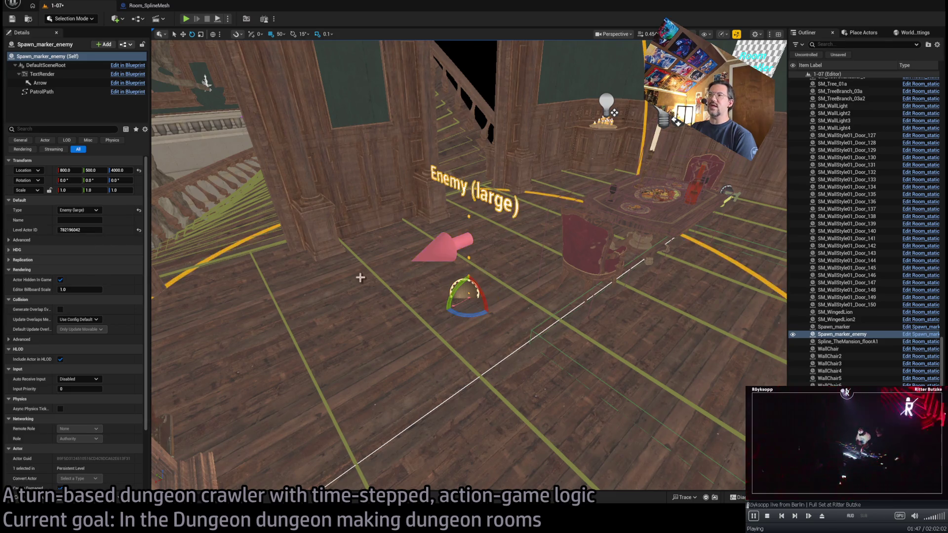
Move the duplicated enemy marker to Y 1900 on the curved floor near the tree.
mouse_move(360, 275)
left_mouse_down()
mouse_move(336, 237)
mouse_move(348, 306)
mouse_move(659, 299)
mouse_move(271, 320)
mouse_move(346, 276)
mouse_move(503, 252)
mouse_move(500, 265)
left_mouse_up()
key("w")
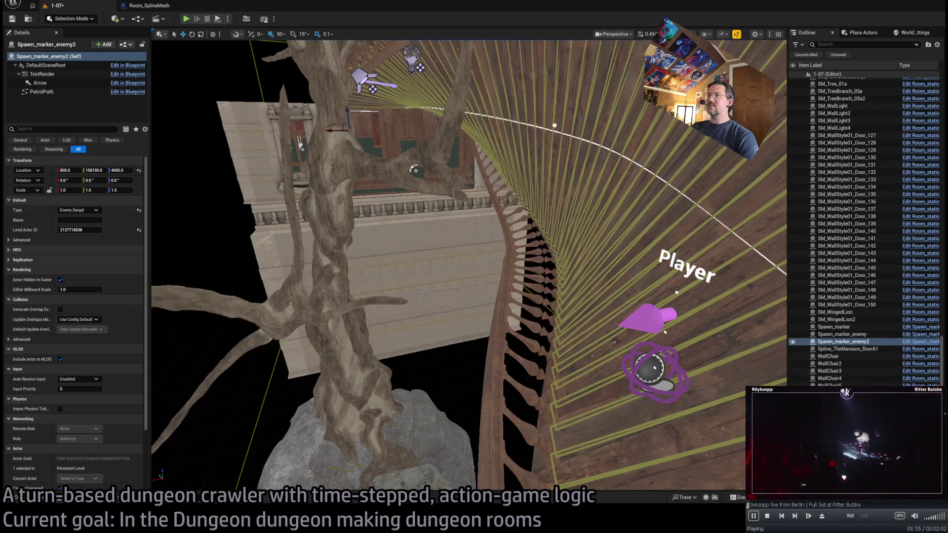
key("ctrl+z")
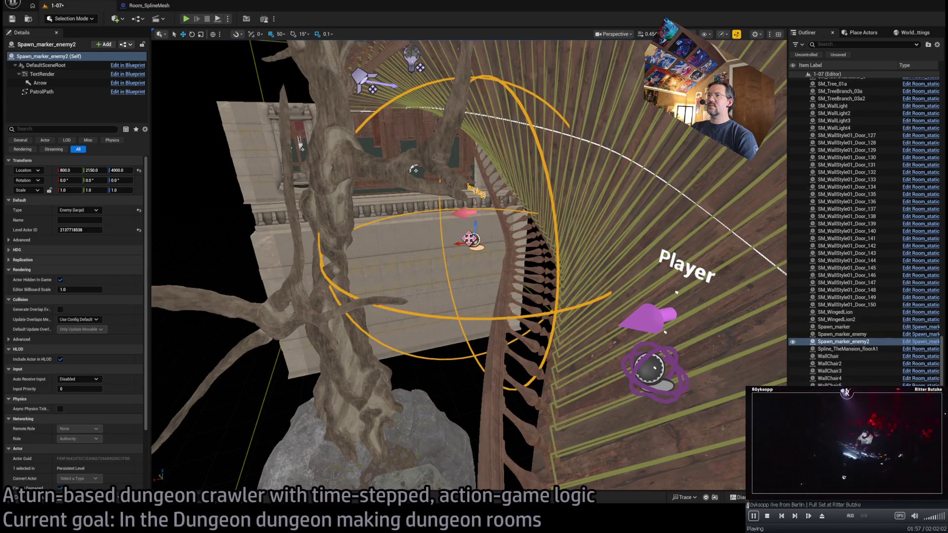
mouse_move(470, 239)
left_mouse_down()
mouse_move(513, 274)
mouse_move(525, 136)
mouse_move(558, 151)
mouse_move(629, 147)
mouse_move(593, 188)
mouse_move(553, 269)
mouse_move(525, 220)
mouse_move(465, 232)
mouse_move(686, 262)
mouse_move(426, 269)
left_mouse_up()
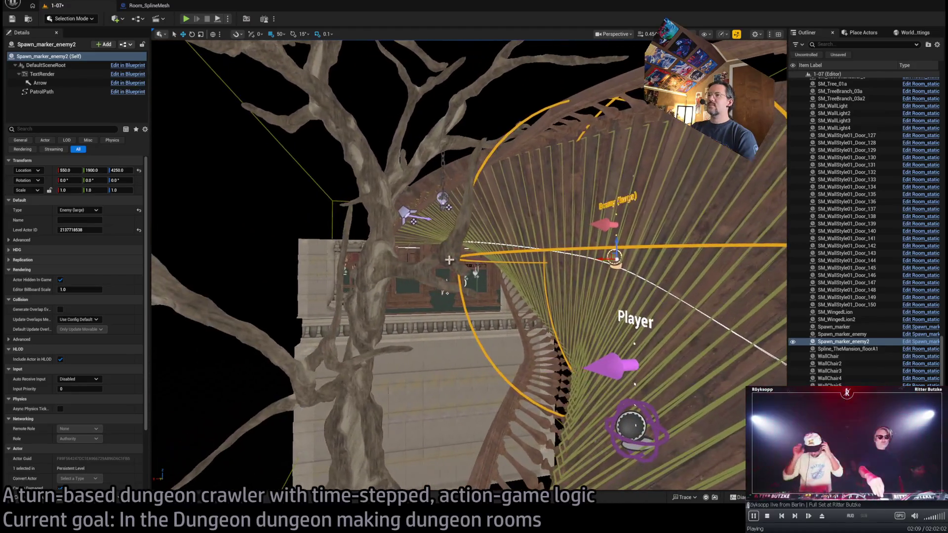
Disable collision on SM_Tree_01a, SM_TreeBranch_03a and SM_TreeBranch_03a2.
left_click(426, 269)
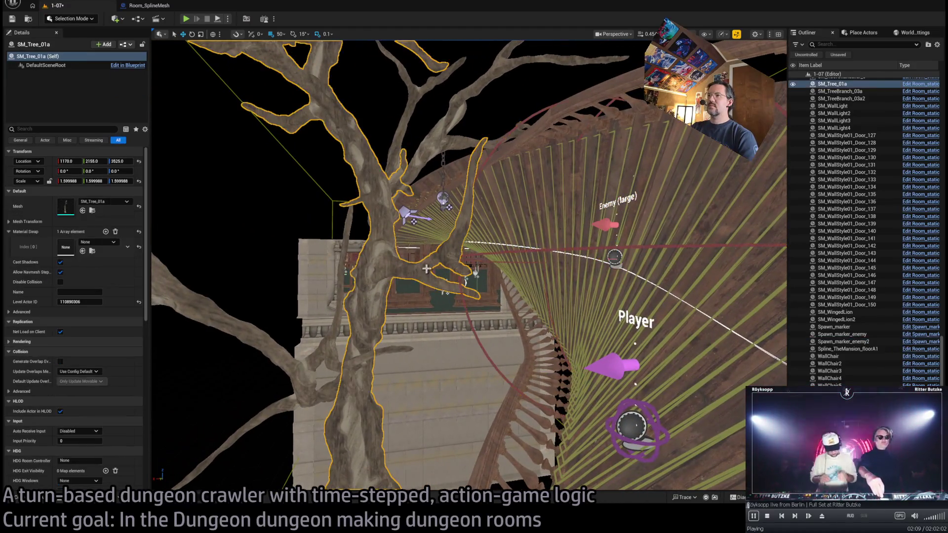
left_click(60, 282)
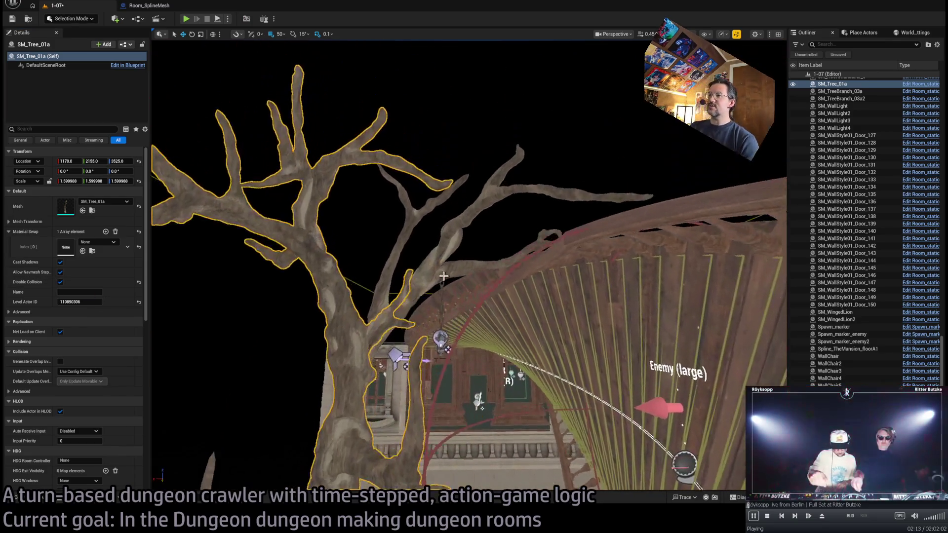
key("Down")
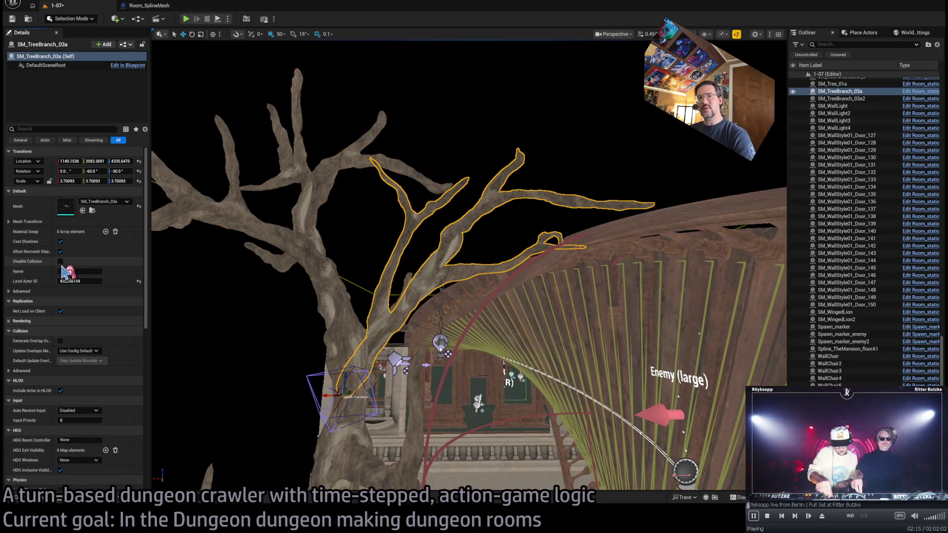
left_click(61, 261)
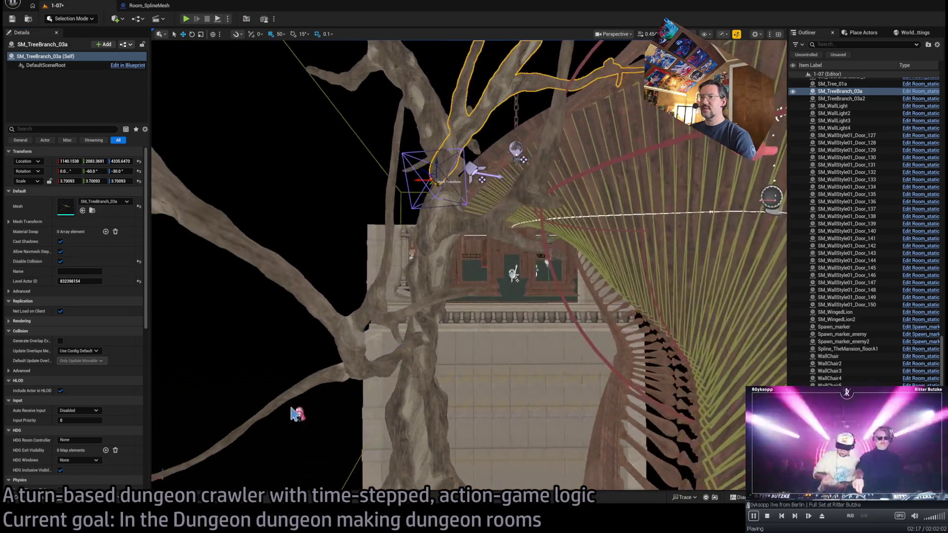
key("Down")
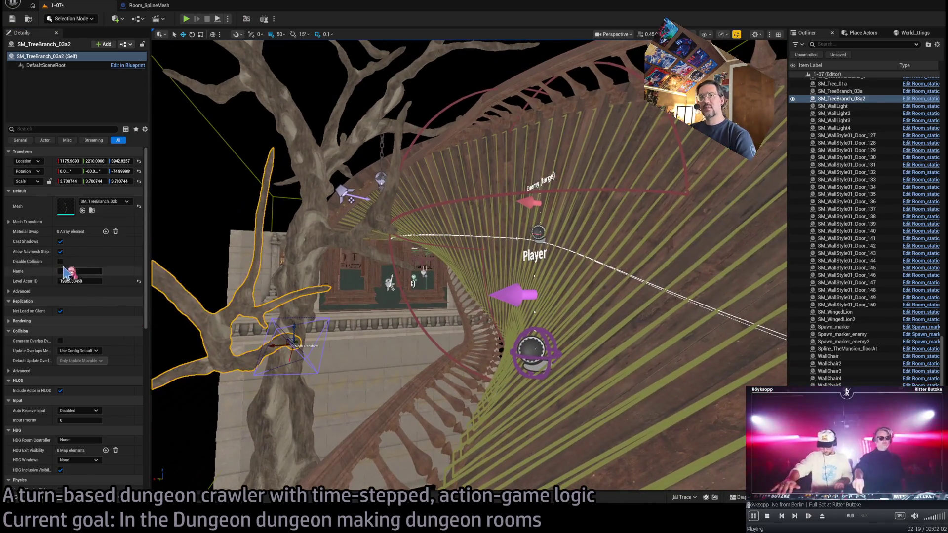
left_click(60, 261)
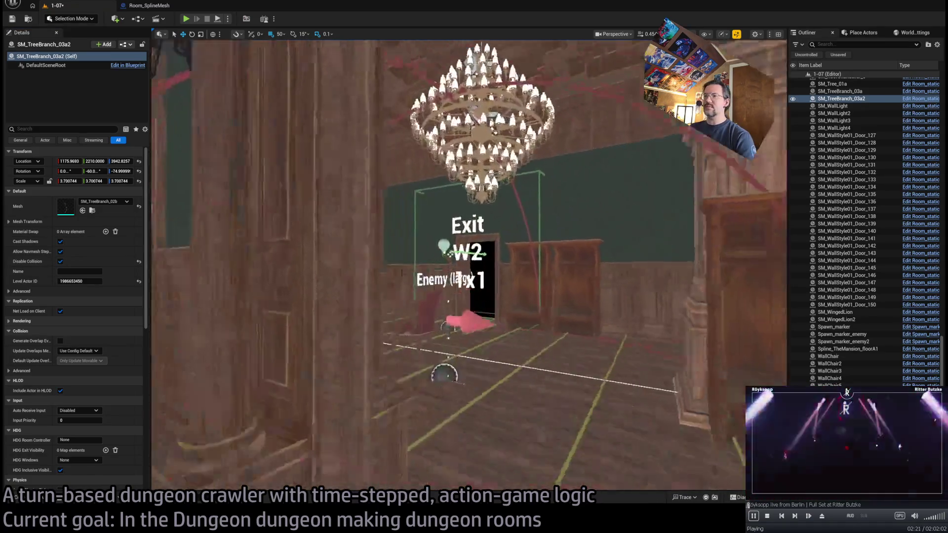
left_click(842, 334)
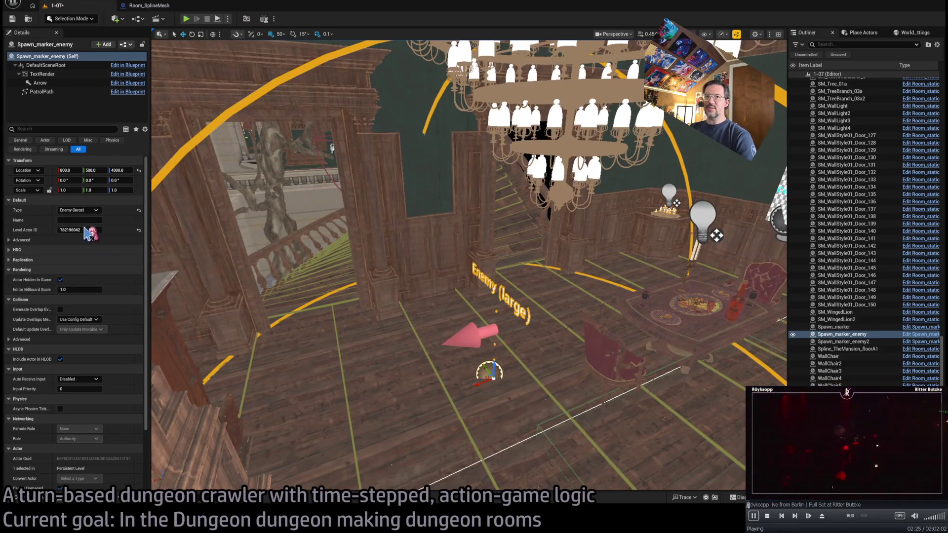
Change the enemy marker's type to Enemy (small).
left_click(79, 210)
left_click(74, 221)
mouse_move(375, 306)
left_mouse_down()
mouse_move(349, 349)
mouse_move(476, 311)
left_mouse_up()
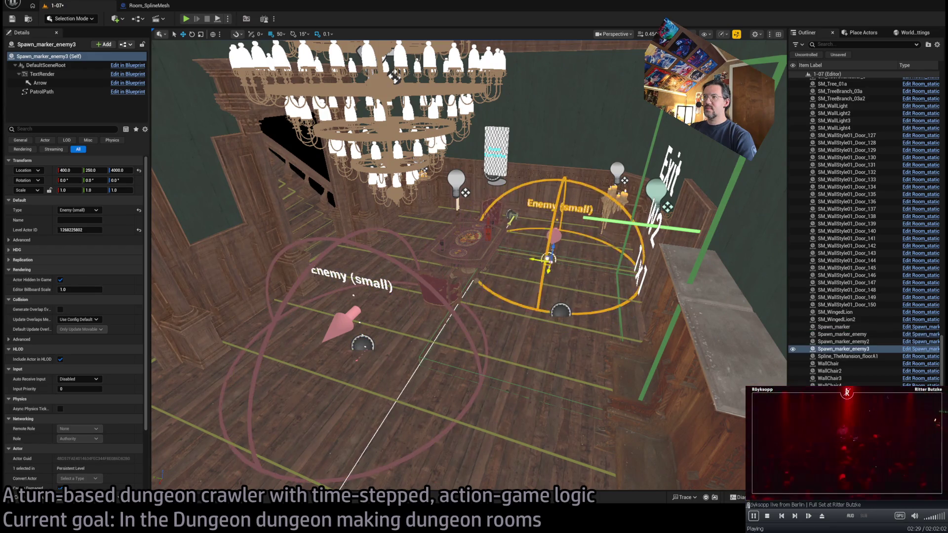
Shift the third small-enemy marker to X 300 by the back wall and duplicate it as Spawn_marker_enemy4.
left_click_drag(469, 266, 365, 278)
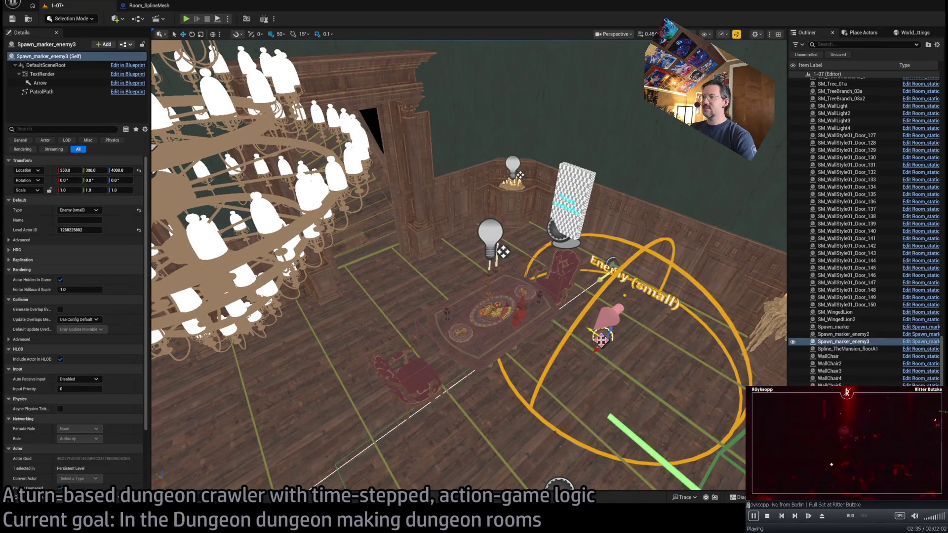
mouse_move(469, 267)
left_mouse_down()
mouse_move(518, 264)
mouse_move(469, 266)
mouse_move(497, 381)
left_mouse_up()
key("ctrl+z")
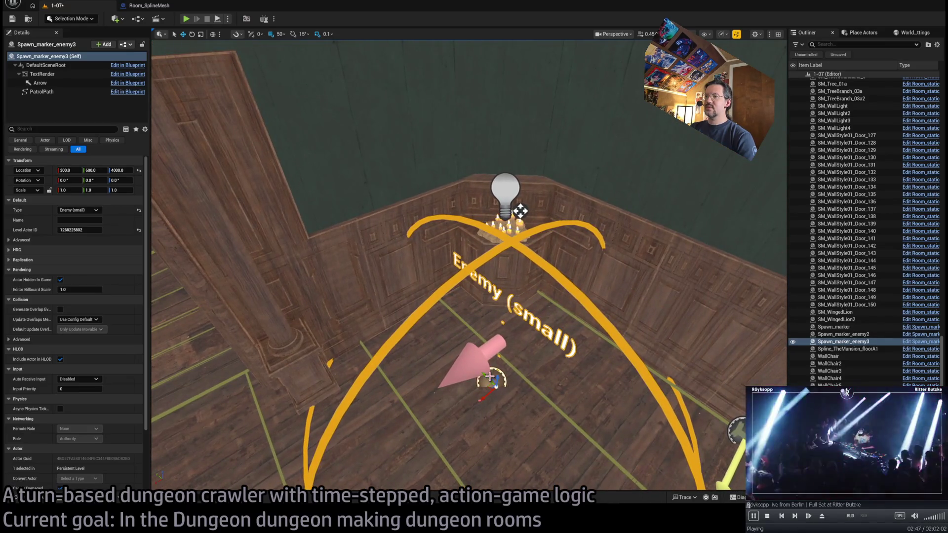
key("ctrl+d")
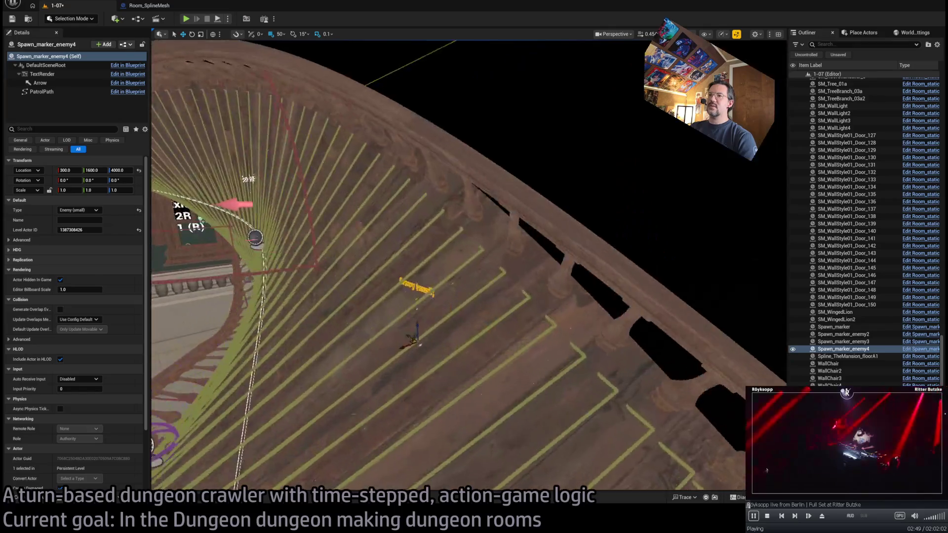
Fly through the green room, doorway and spiral stair to check Spawn_marker_enemy4, then switch to Twitch.
left_click_drag(449, 292, 460, 307)
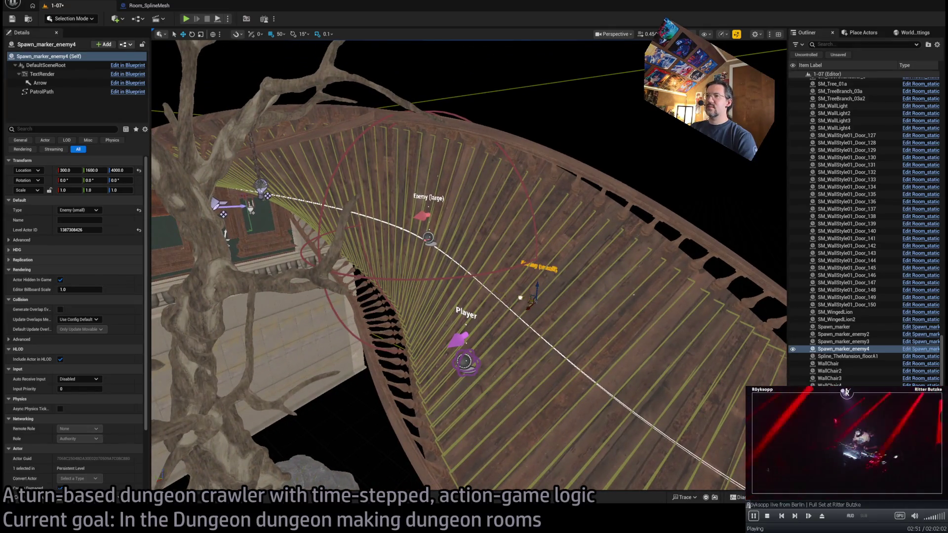
left_click_drag(464, 362, 445, 316)
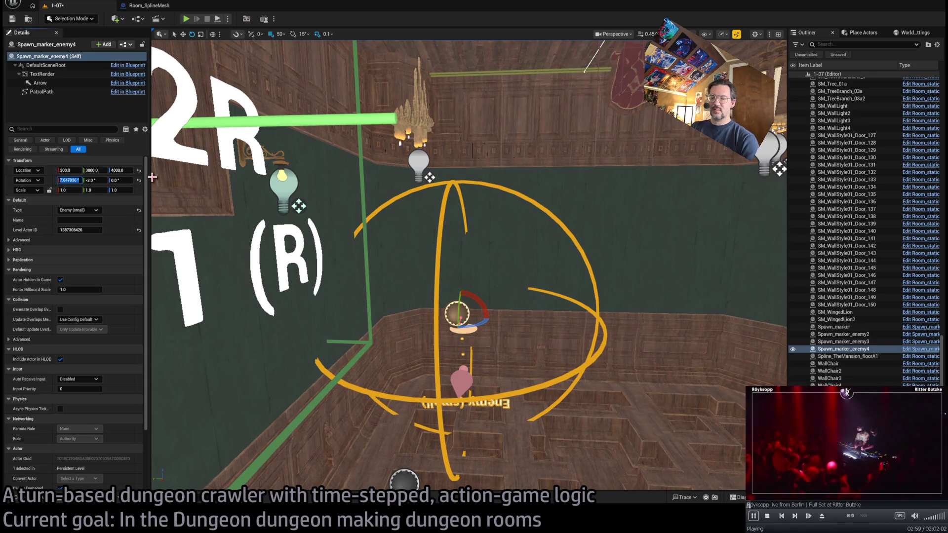
mouse_move(494, 222)
left_mouse_down()
mouse_move(434, 168)
mouse_move(378, 93)
mouse_move(299, 43)
mouse_move(316, 291)
mouse_move(277, 316)
mouse_move(296, 316)
mouse_move(242, 311)
mouse_move(271, 309)
mouse_move(542, 174)
left_mouse_up()
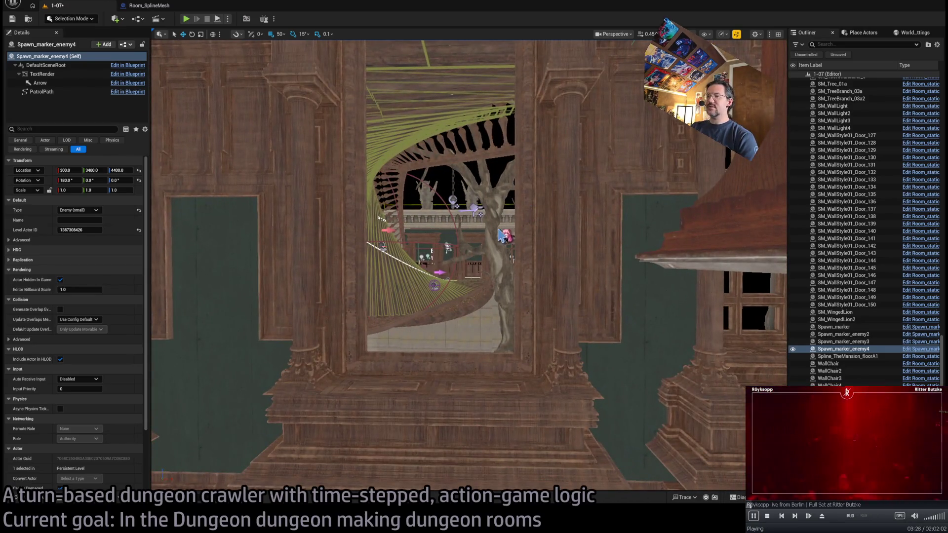
mouse_move(500, 236)
left_mouse_down()
mouse_move(500, 220)
mouse_move(548, 196)
left_mouse_up()
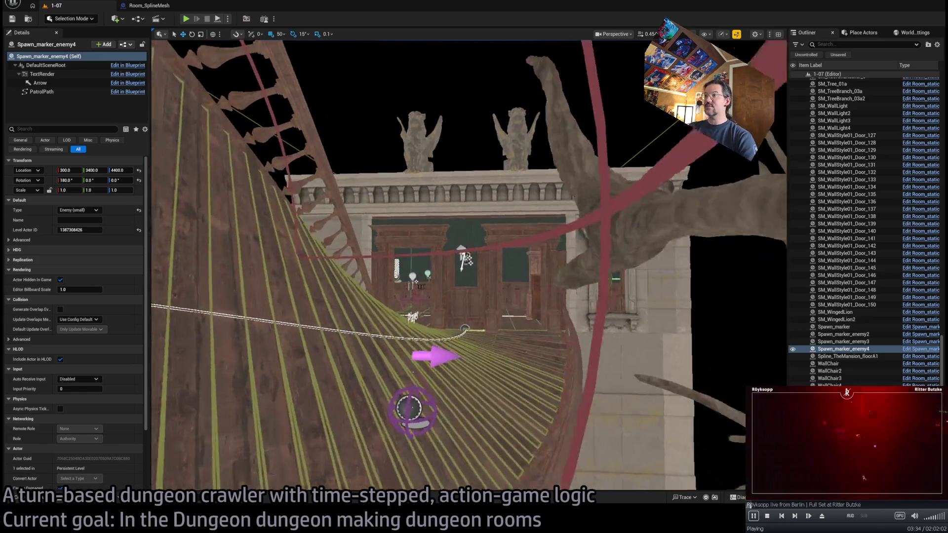
left_click_drag(418, 352, 417, 352)
left_click_drag(515, 310, 516, 309)
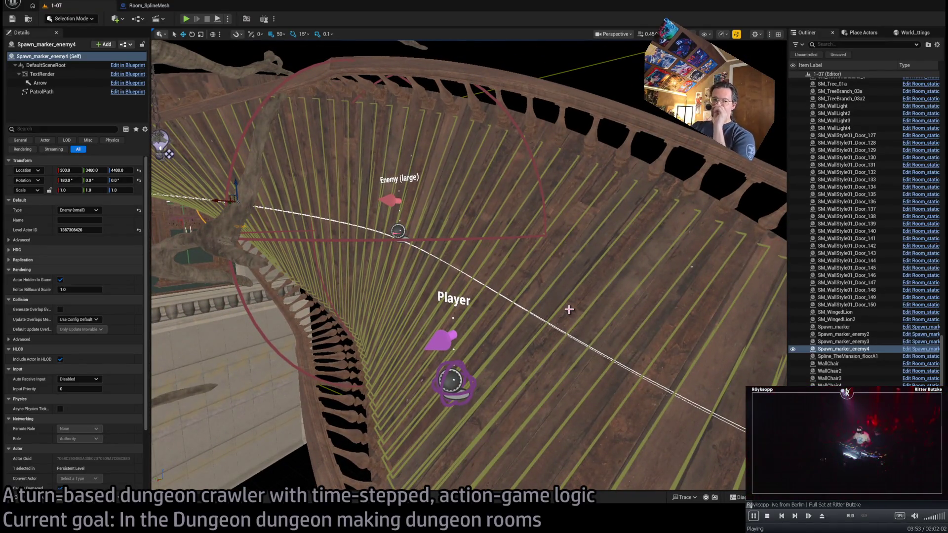
left_click_drag(559, 317, 520, 296)
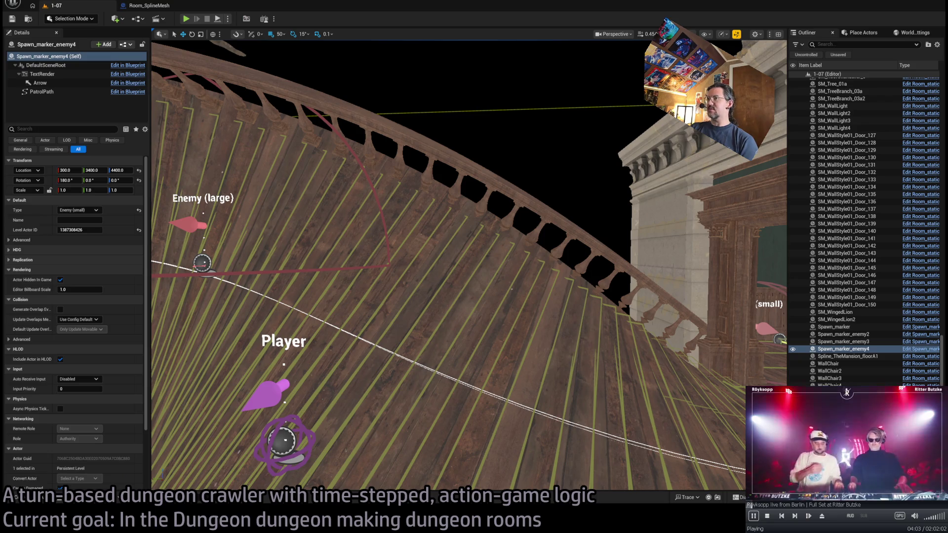
key("alt+Tab")
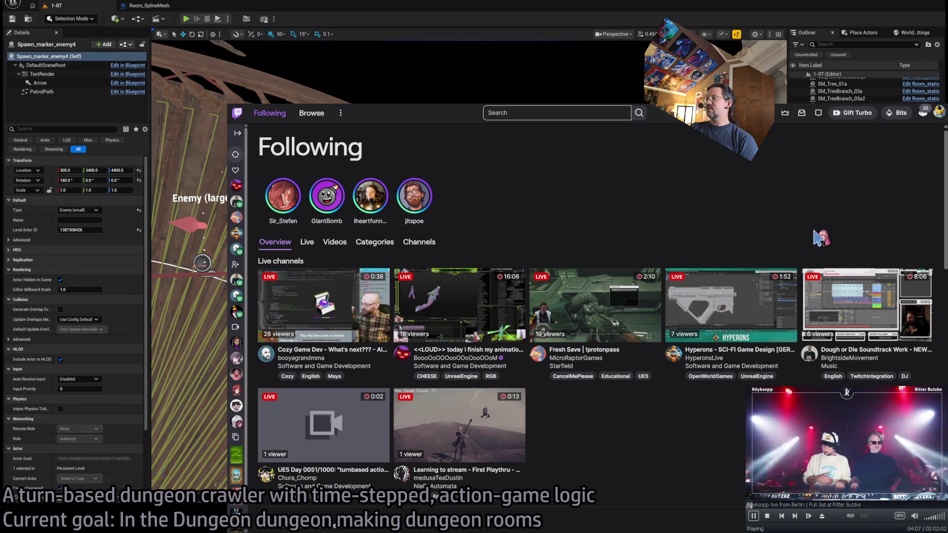
Leave the Twitch Following page and return to the Unreal Editor showing level 1-04.
key("alt+Tab")
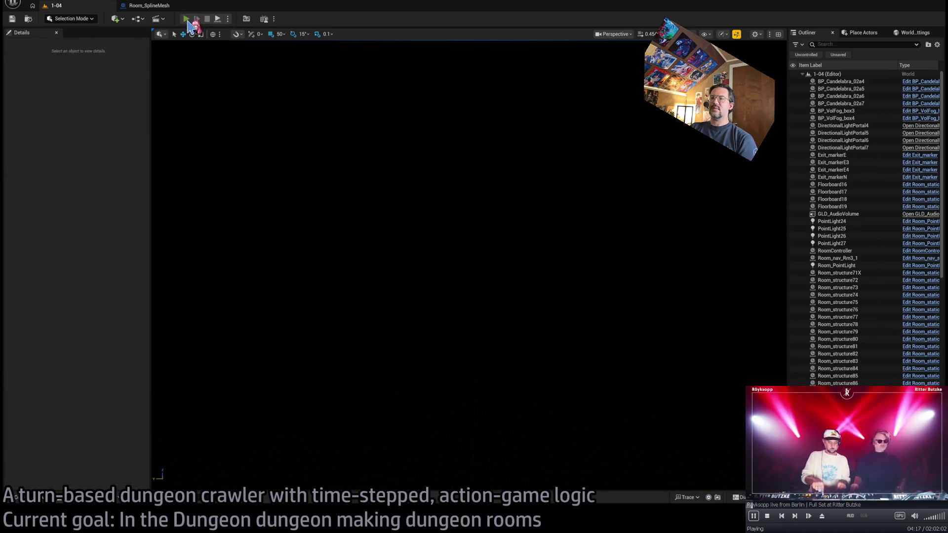
Run and stop a quick Play-in-Editor test of level 1-04, then show the Base_classes folder.
left_click(186, 19)
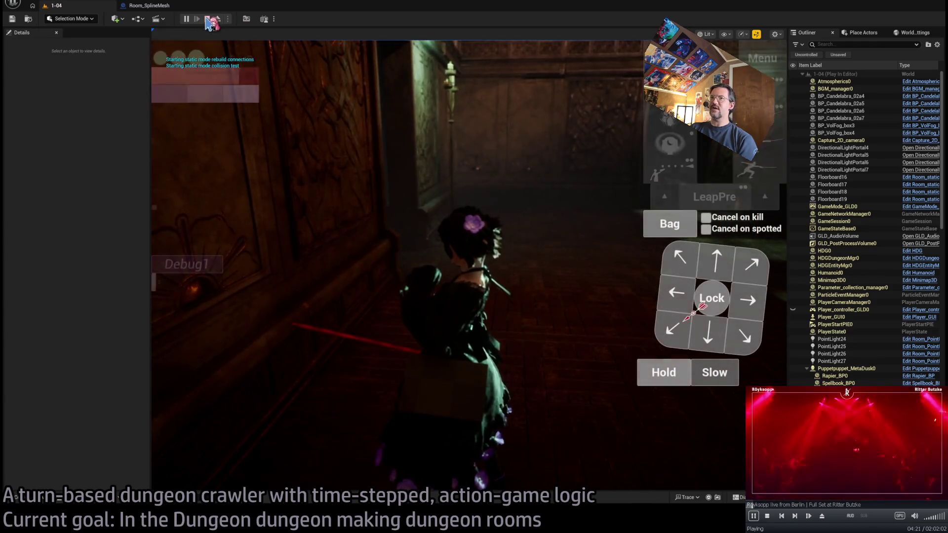
left_click(207, 19)
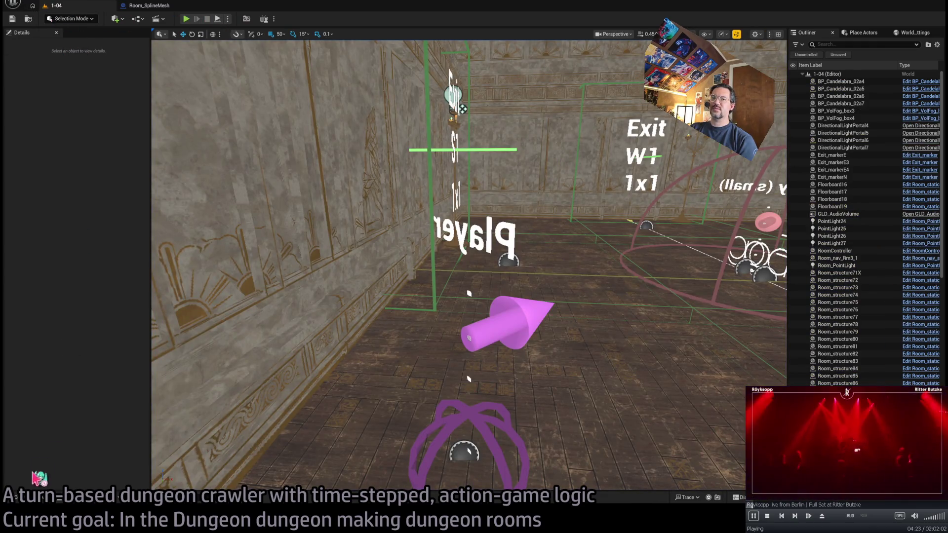
left_click(43, 500)
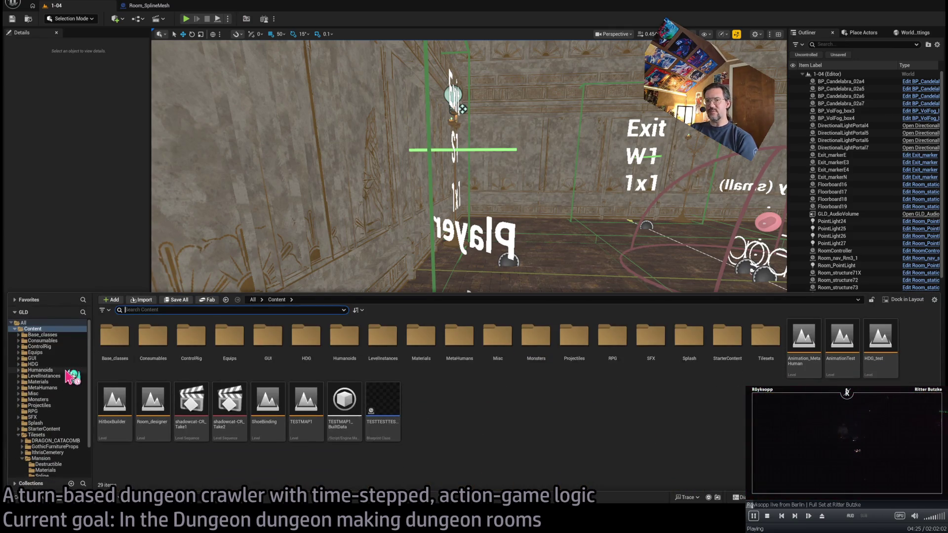
left_click(59, 335)
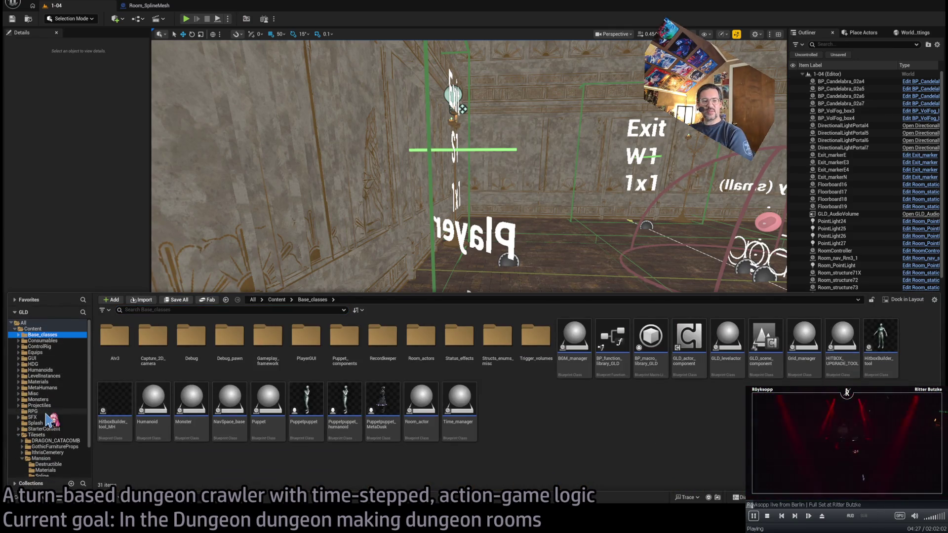
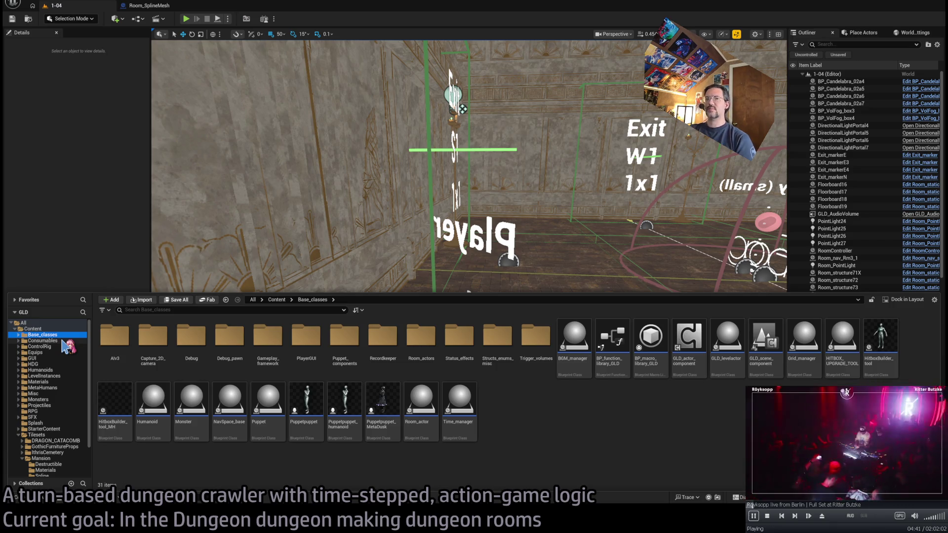
Browse the Consumables, ControlRig, GUI, HDG and Humanoids folders in the Content Drawer.
left_click(64, 341)
left_click(48, 335)
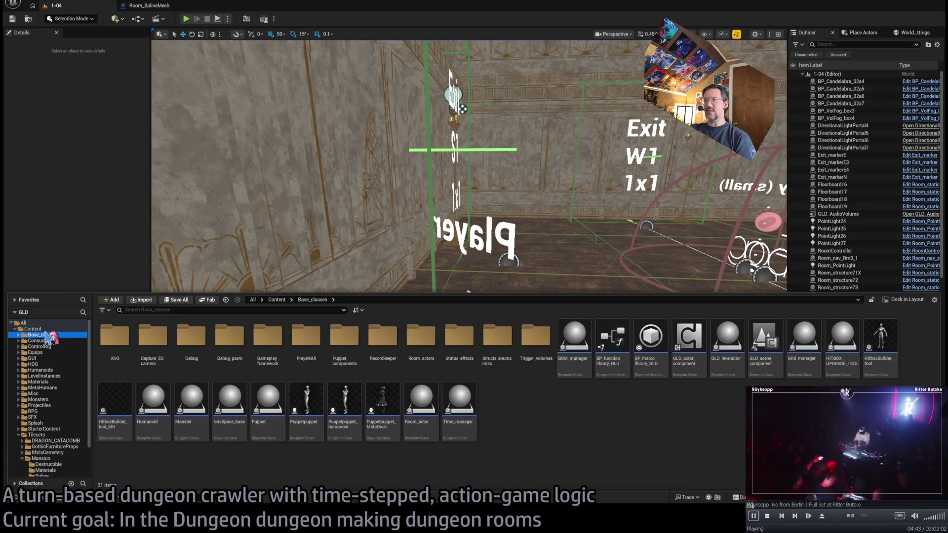
left_click(56, 347)
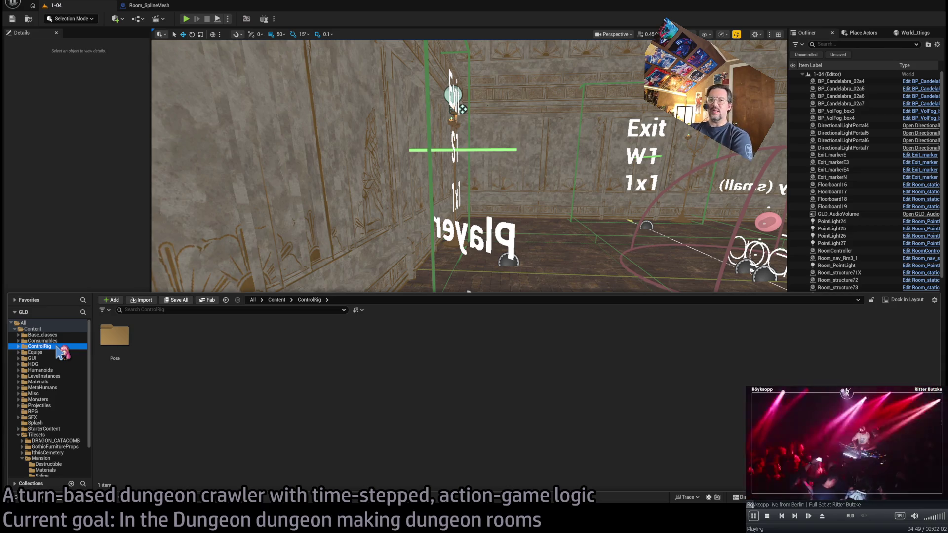
left_click(60, 335)
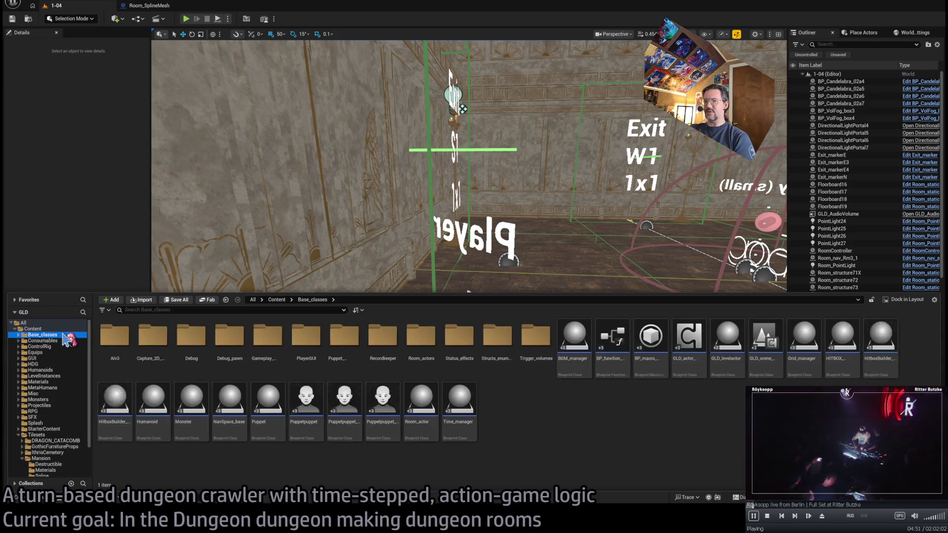
left_click(59, 341)
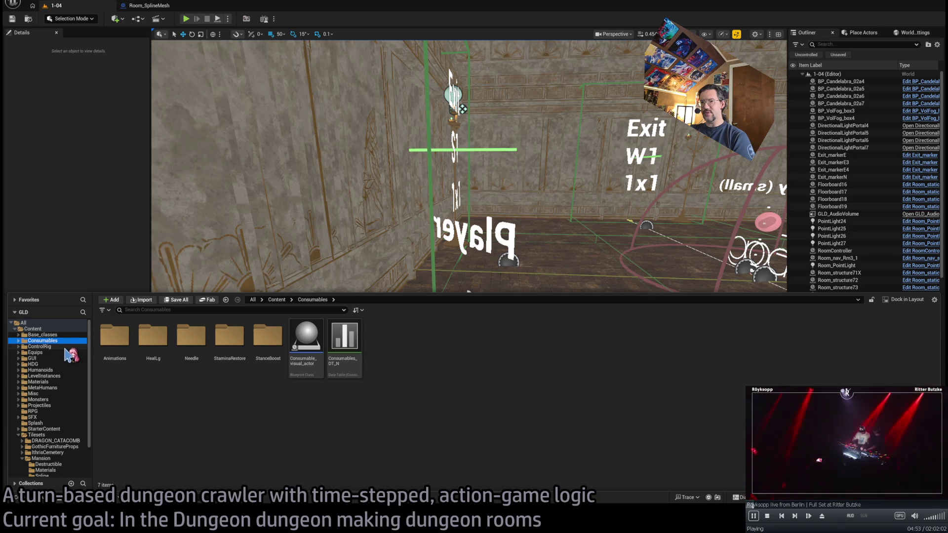
left_click(56, 347)
left_click(59, 340)
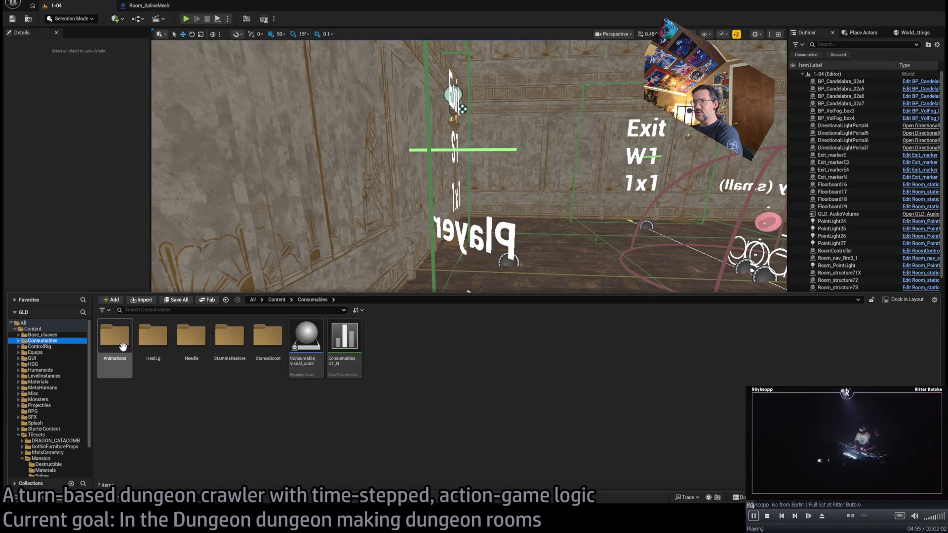
left_click(42, 359)
left_click(45, 365)
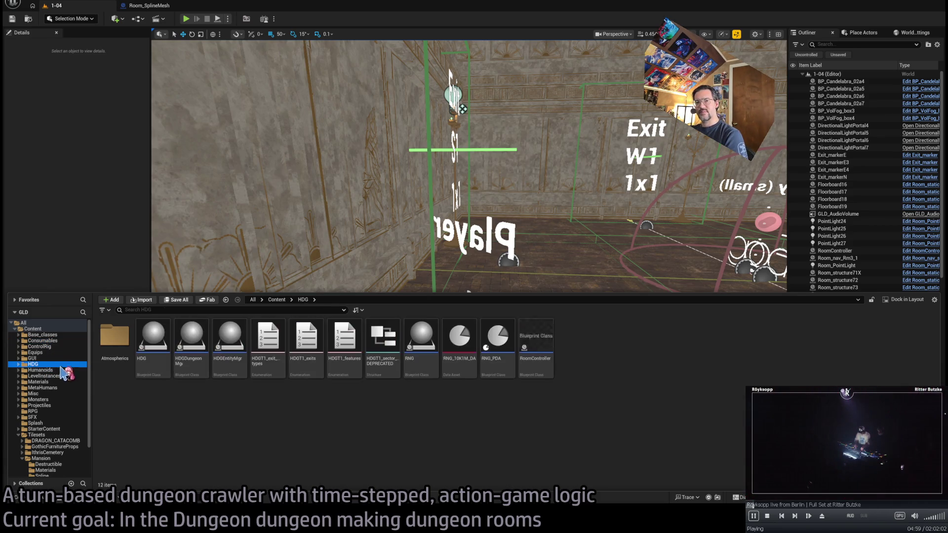
left_click(63, 371)
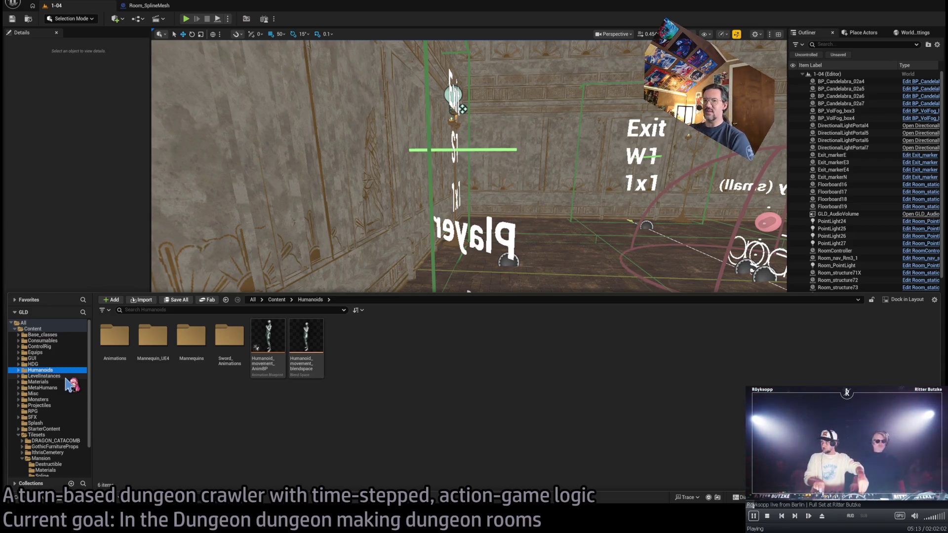
Look through the Base_classes, Equips, LevelInstances and Materials content folders.
left_click(49, 341)
left_click(47, 347)
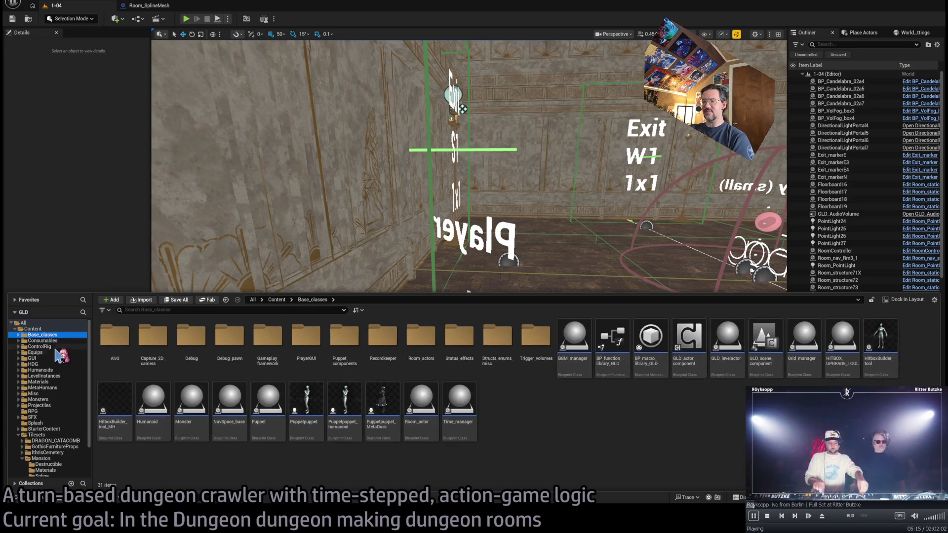
left_click(54, 364)
left_click(60, 352)
left_click(59, 359)
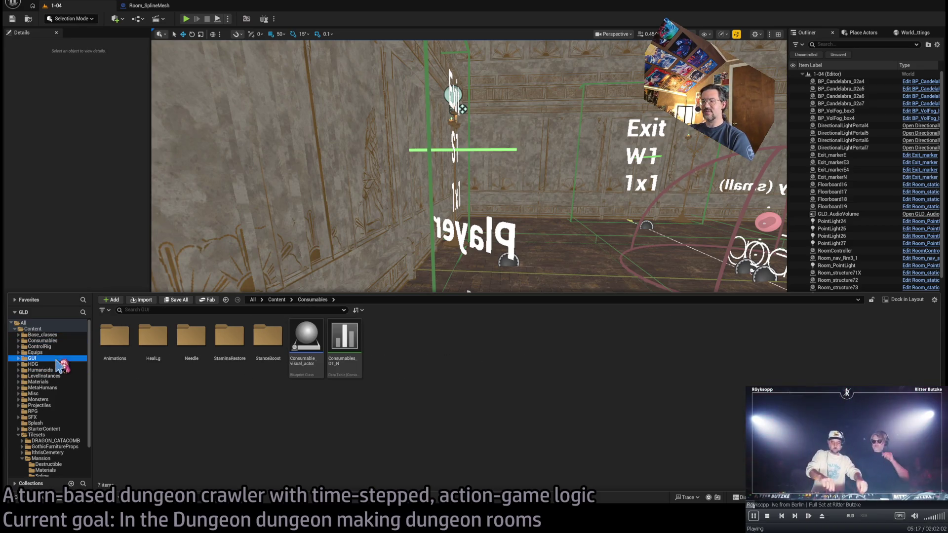
left_click(58, 376)
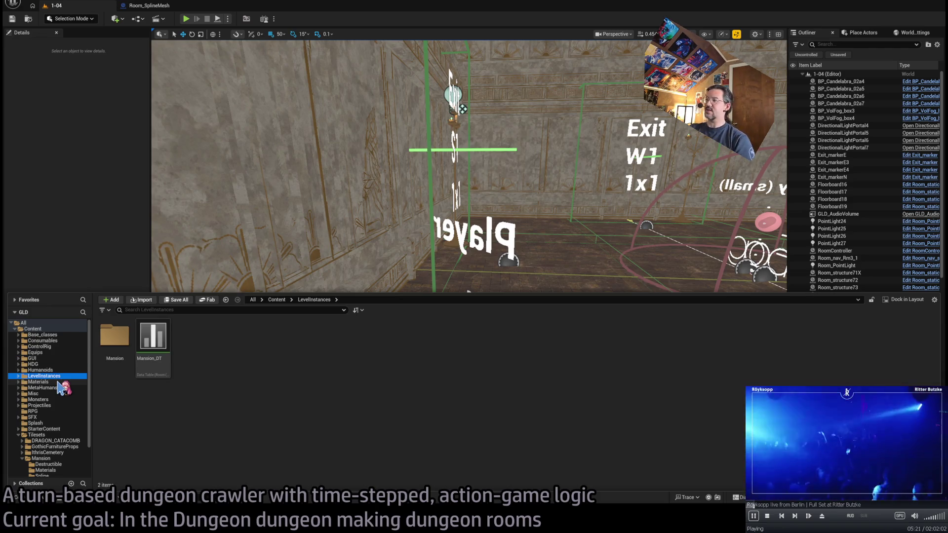
left_click(49, 335)
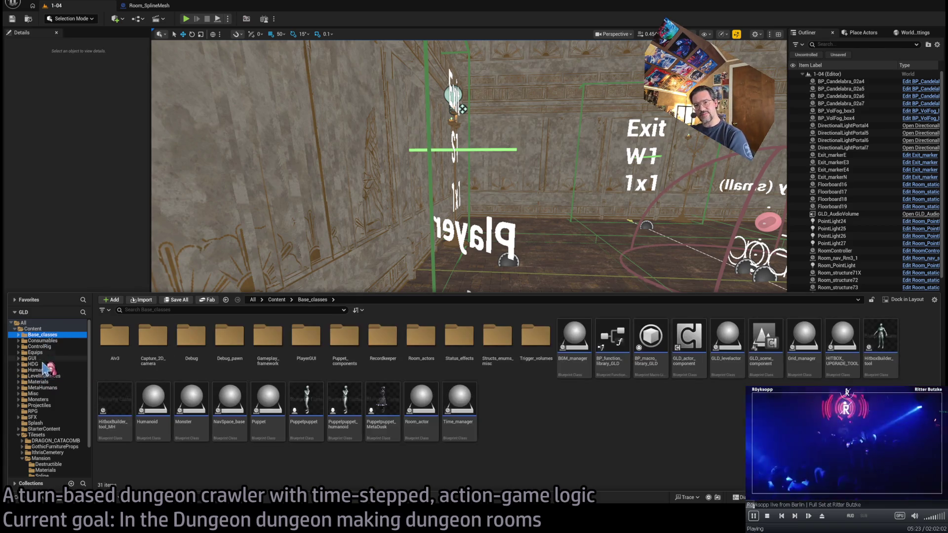
left_click(20, 435)
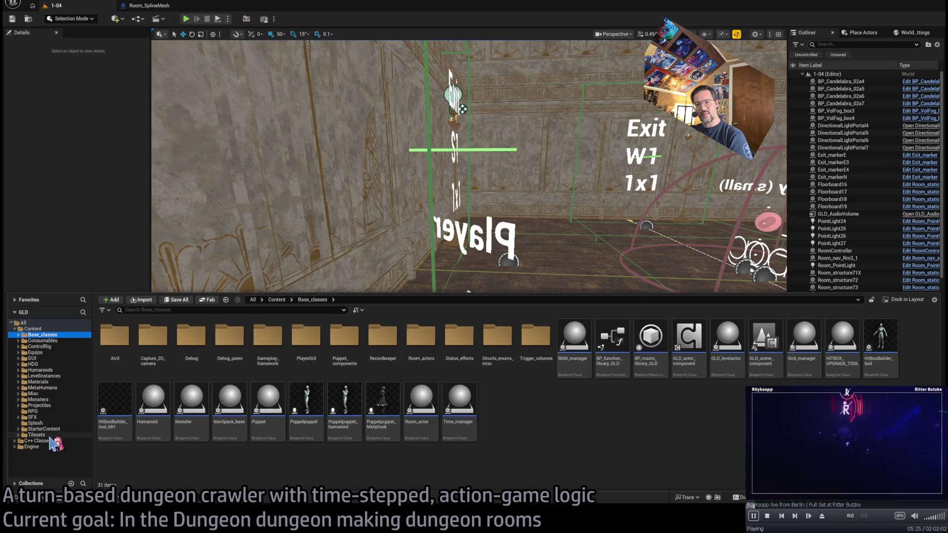
left_click(59, 387)
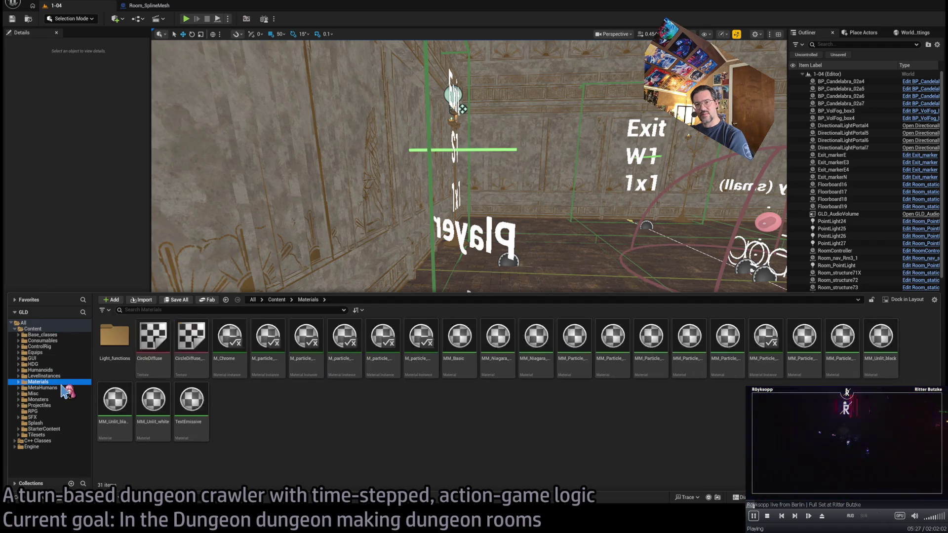
Open Mansion level 1-03 from LevelInstances and start a Play In Editor test.
left_click(47, 375)
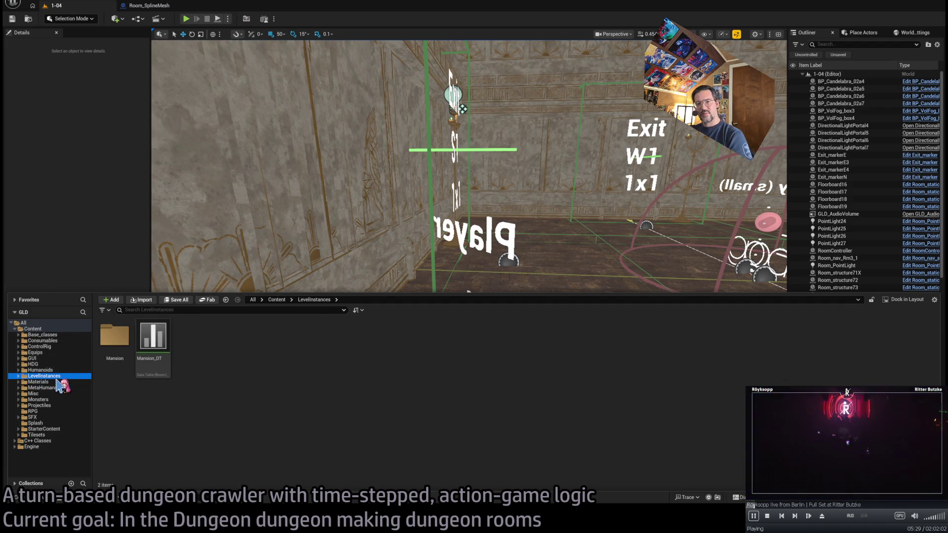
left_click(47, 381)
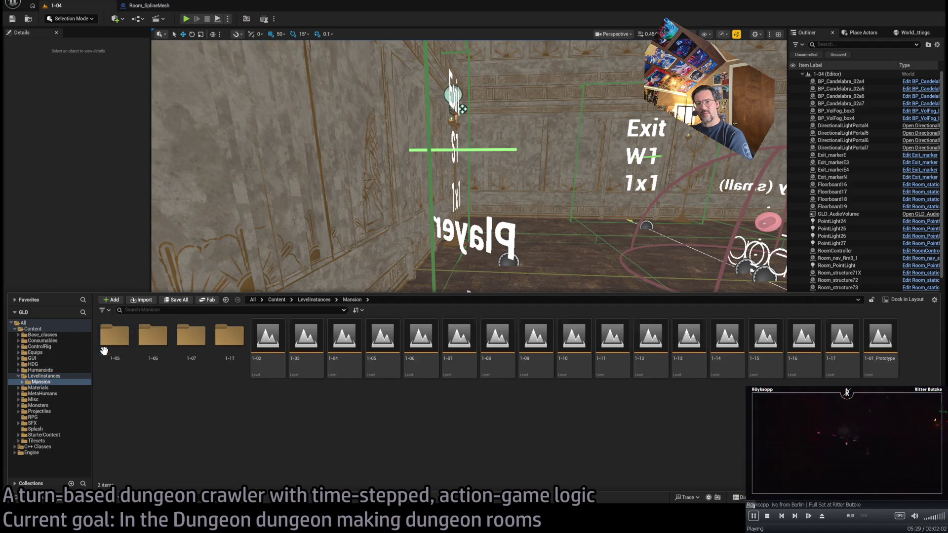
left_click(308, 343)
double_click(306, 340)
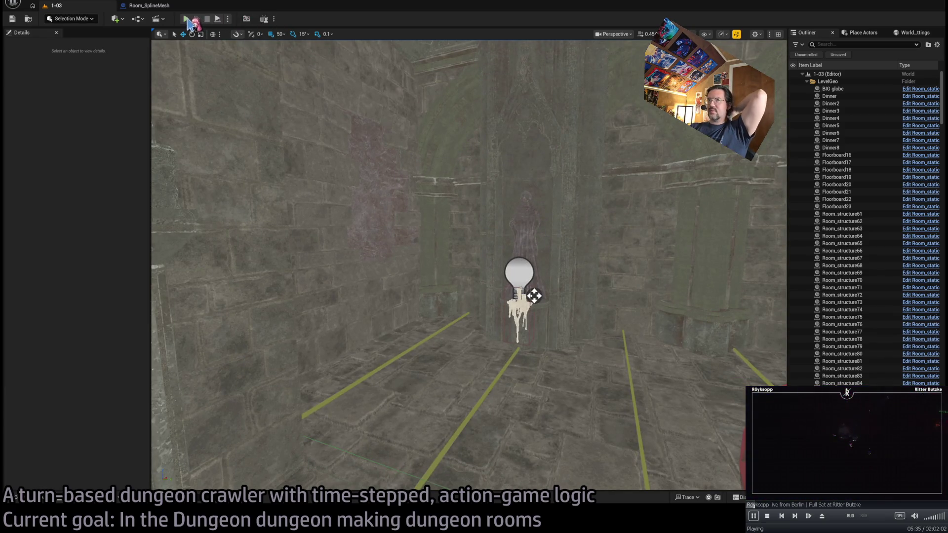
key("alt+p")
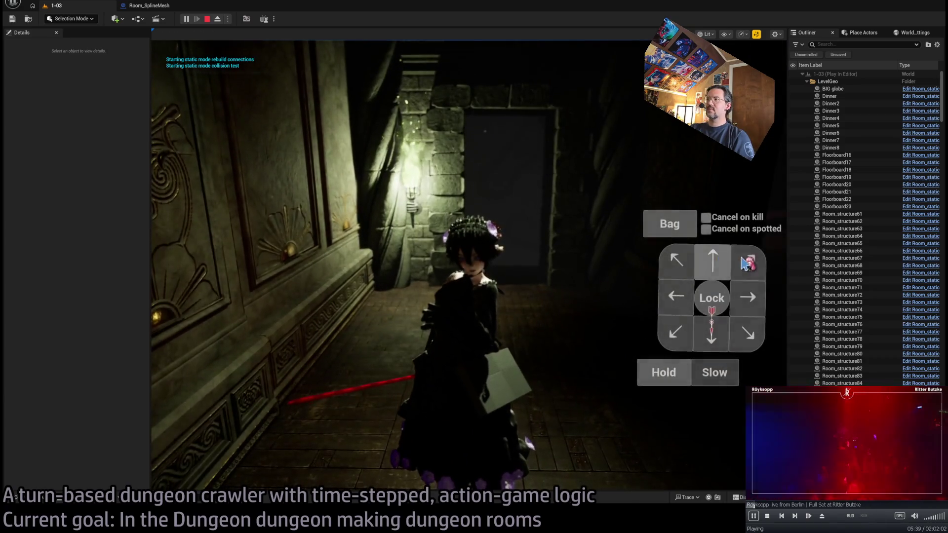
Queue and run several forward moves for the character, turning the camera around it.
left_click(712, 261)
left_click(211, 354)
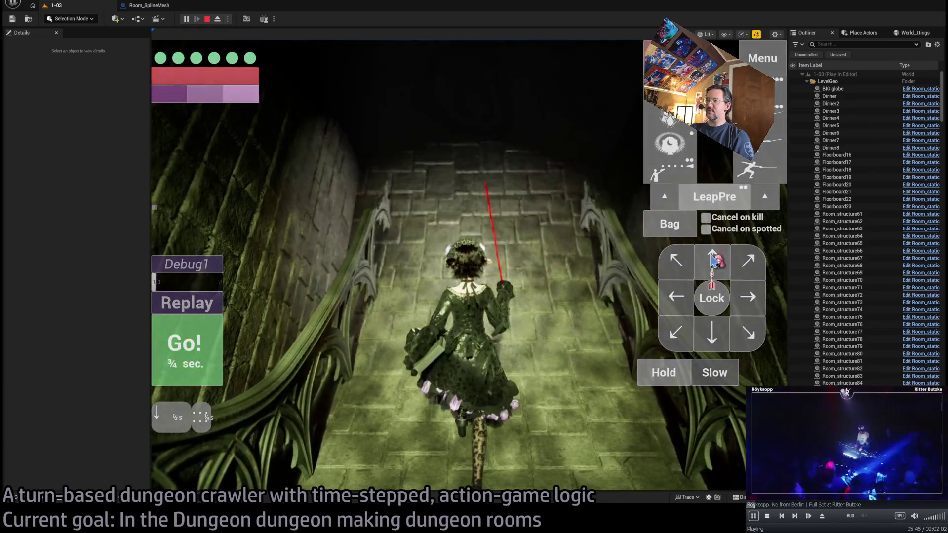
left_click(743, 302)
left_click(214, 322)
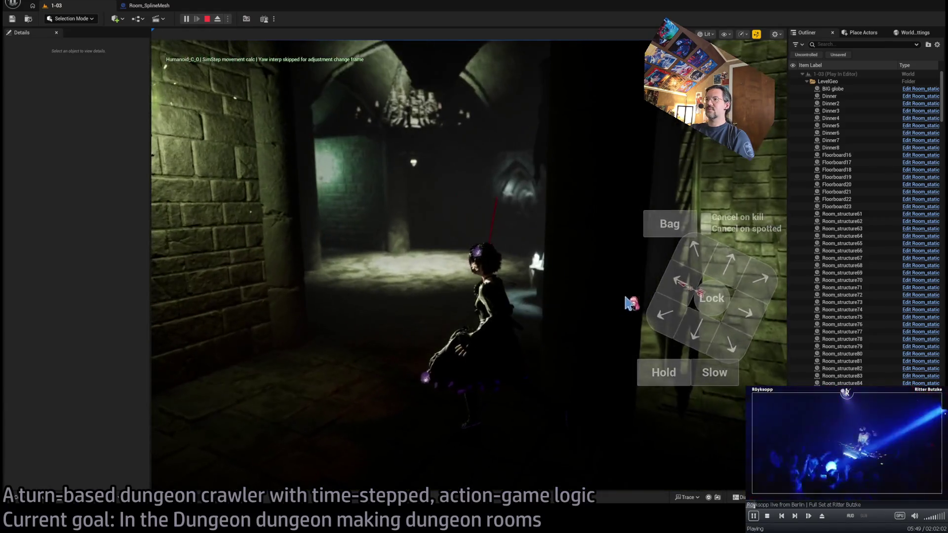
left_click(694, 258)
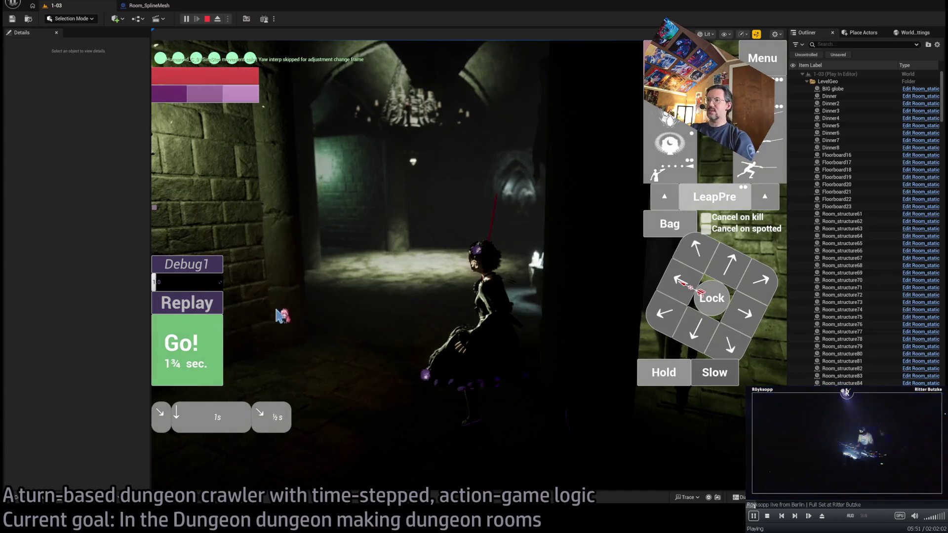
left_click(186, 348)
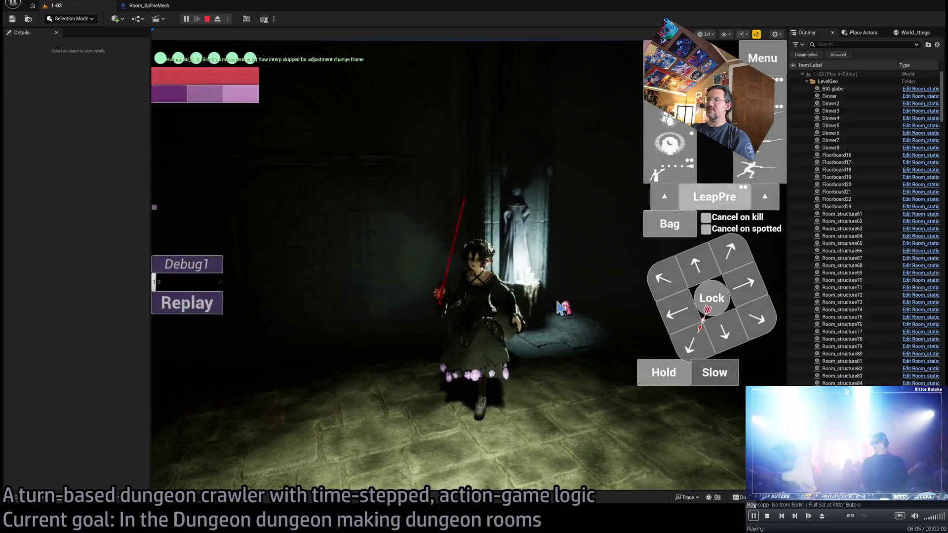
left_click(439, 281)
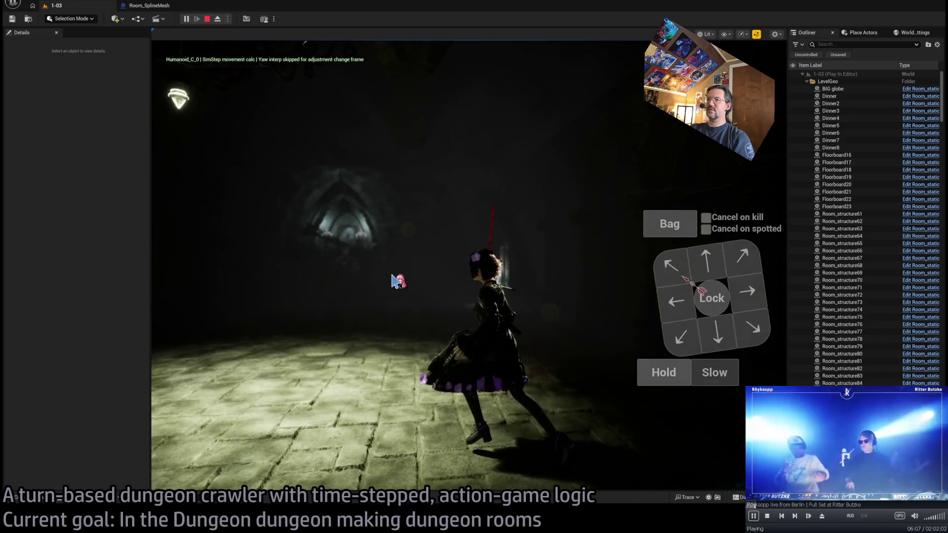
left_click(689, 267)
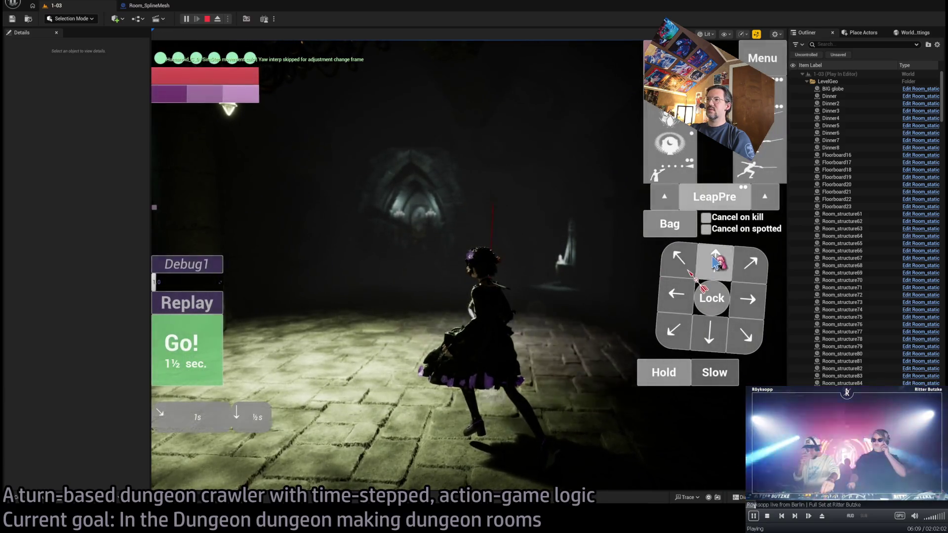
left_click(212, 331)
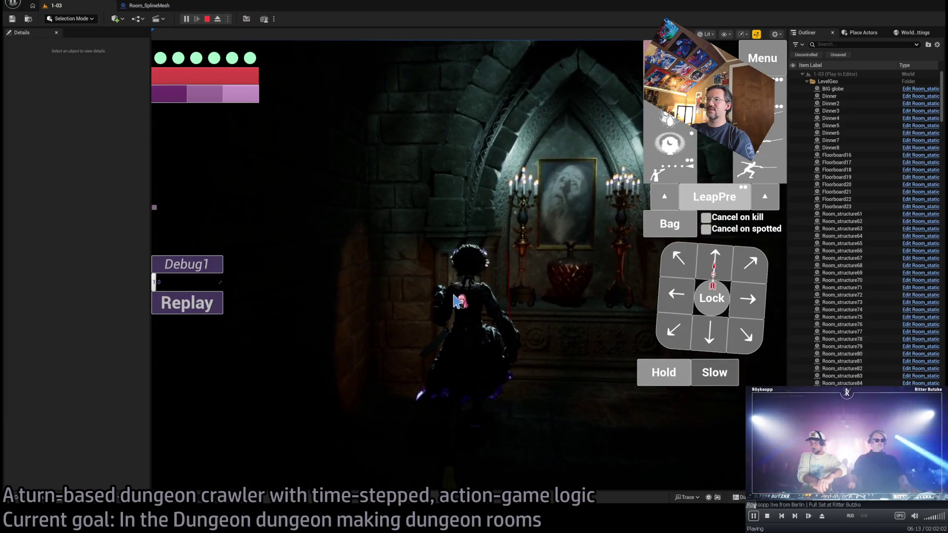
Walk the character slowly down the dark corridor toward the candle alcove, then end the play-test.
left_click(740, 343)
left_click(212, 346)
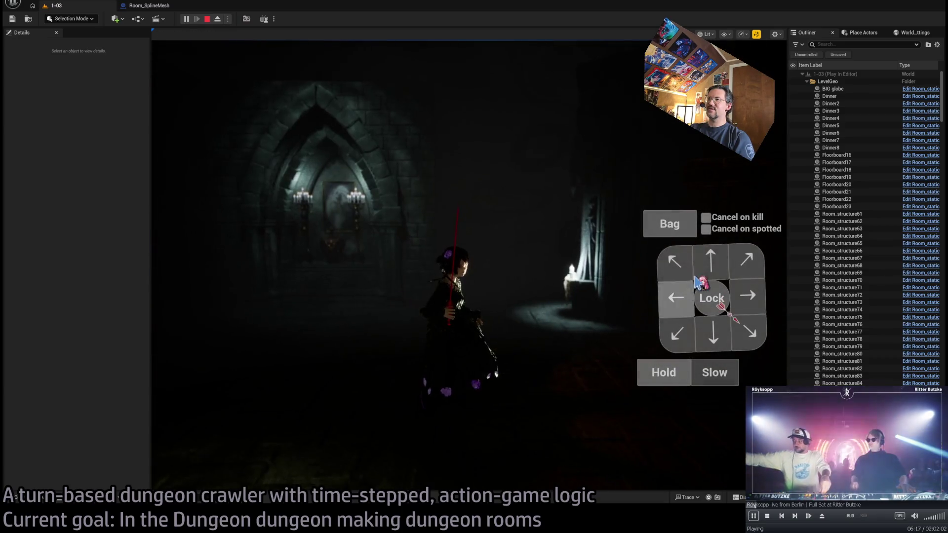
left_click(212, 333)
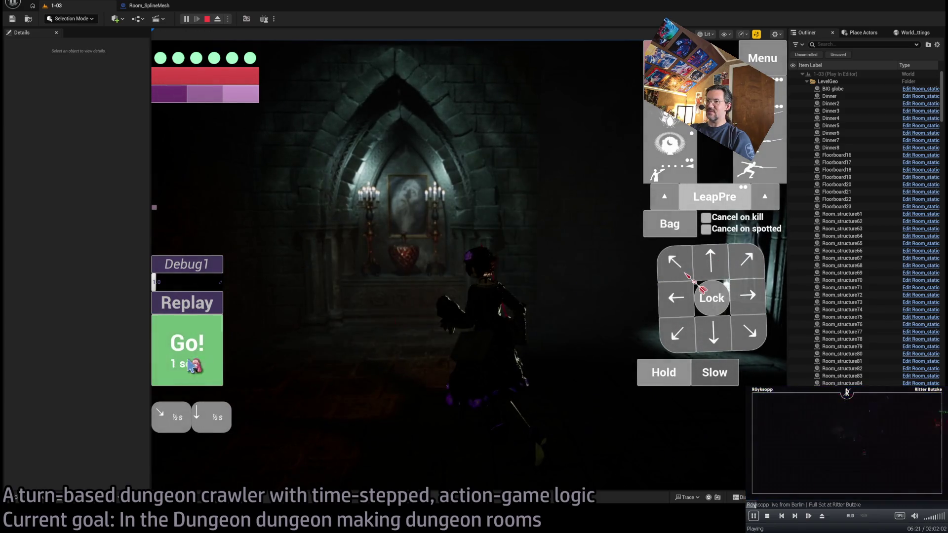
left_click(188, 362)
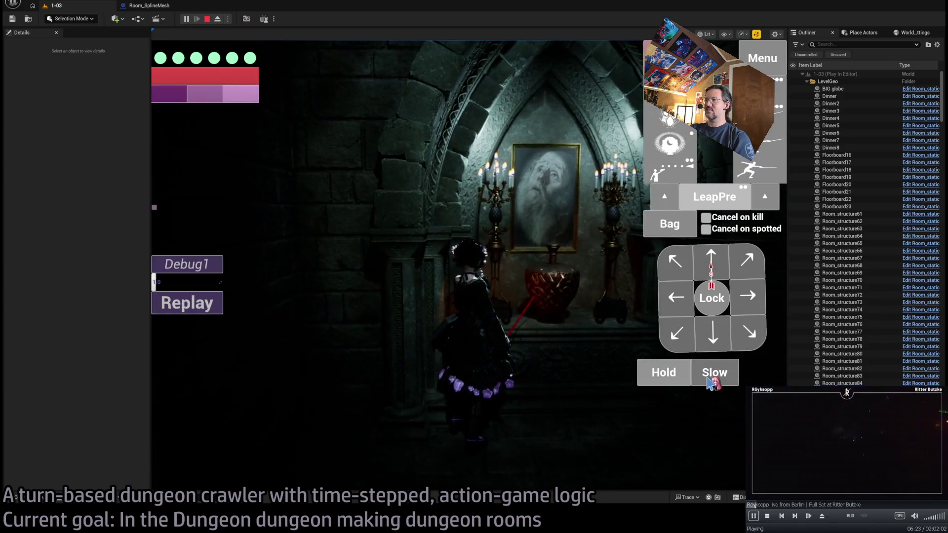
left_click(708, 381)
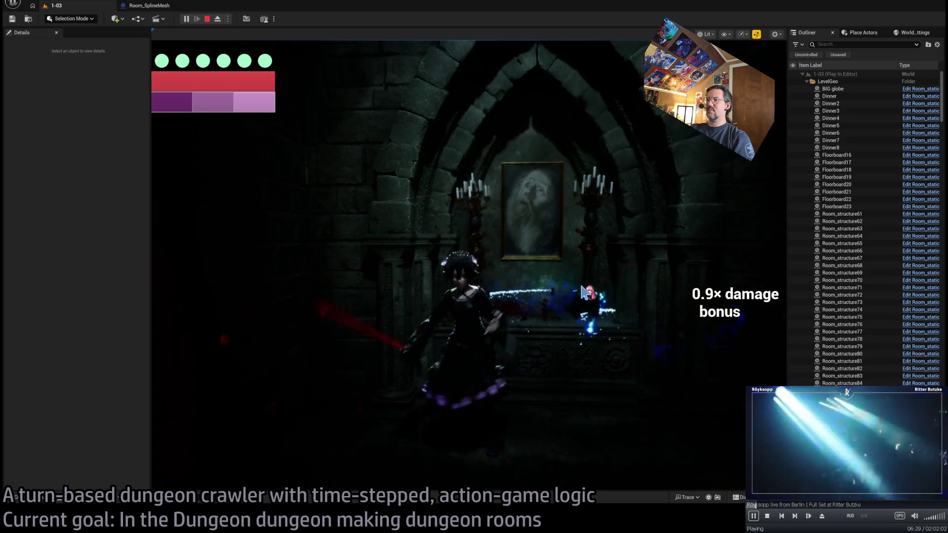
left_click(198, 300)
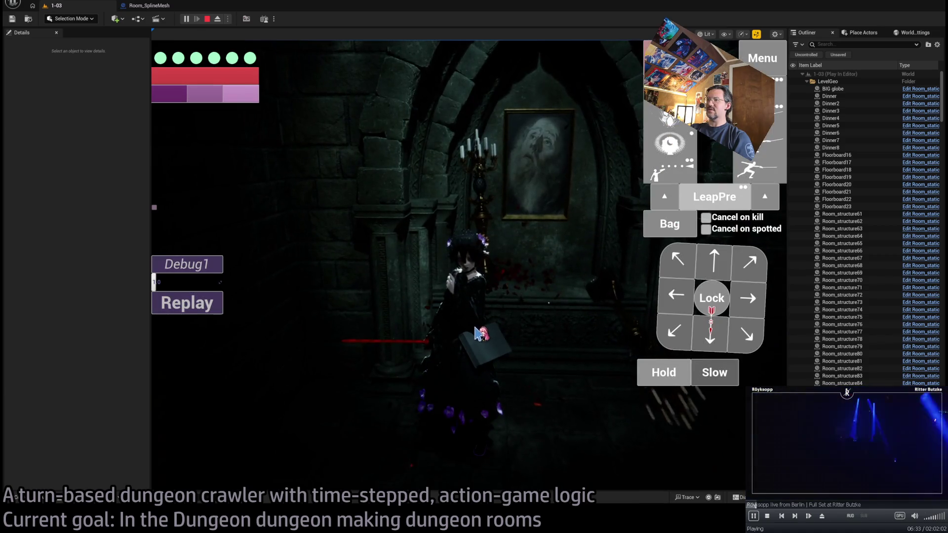
left_click(495, 337)
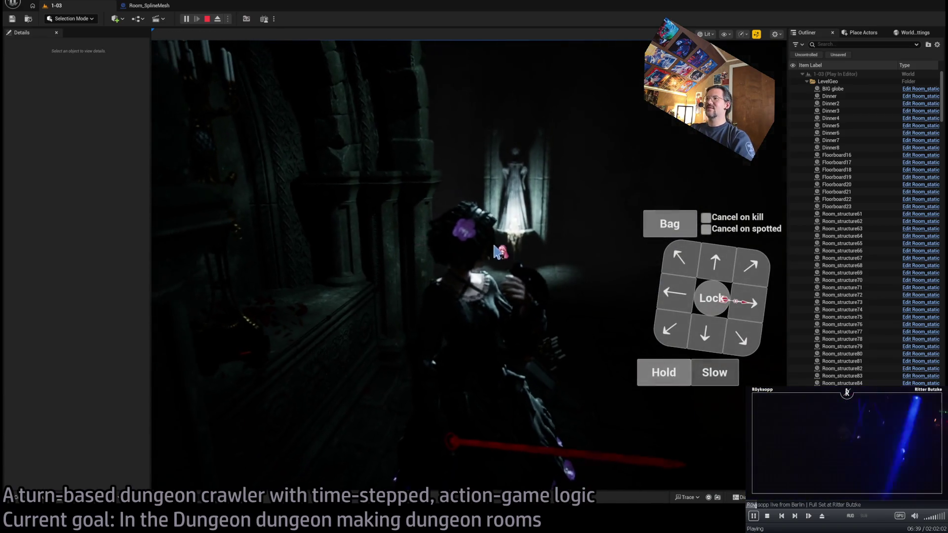
key("Escape")
Set Room_destructible_candles2's Light Intensity to 2.0 in the lit, focused view.
left_click(478, 368)
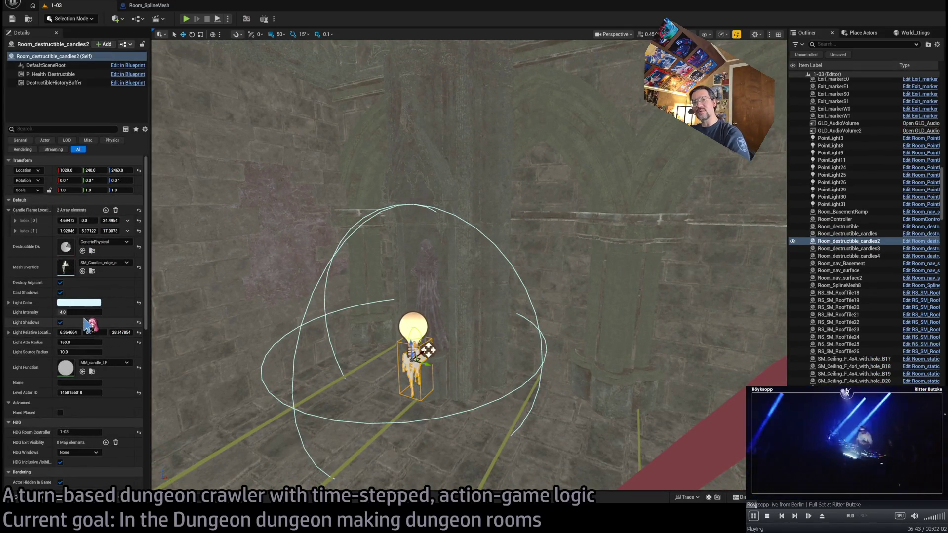
left_click_drag(150, 294, 365, 305)
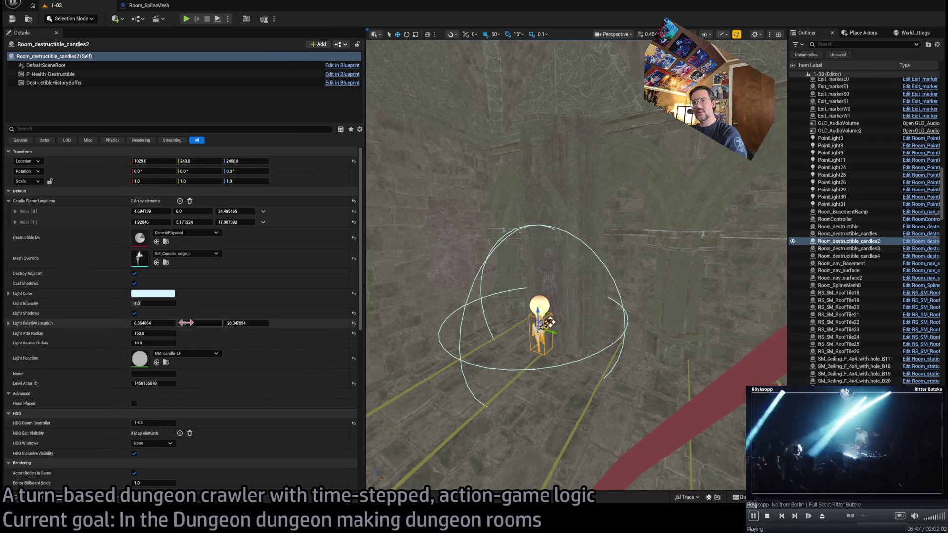
type("14")
key("Return")
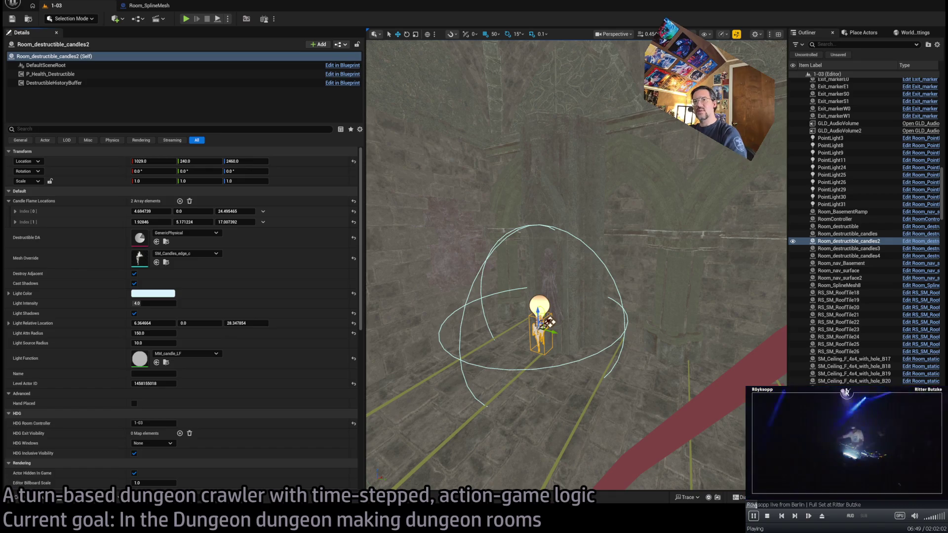
key("alt+4")
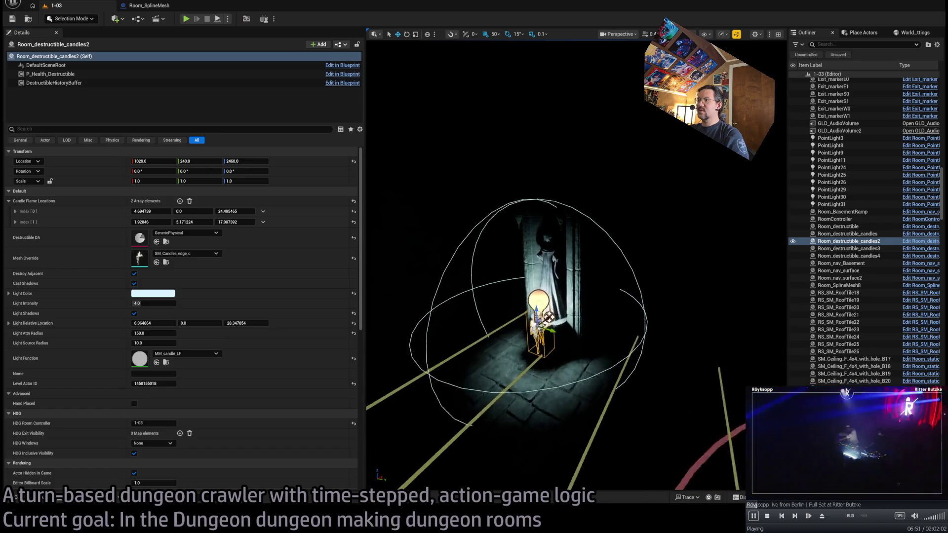
key("f")
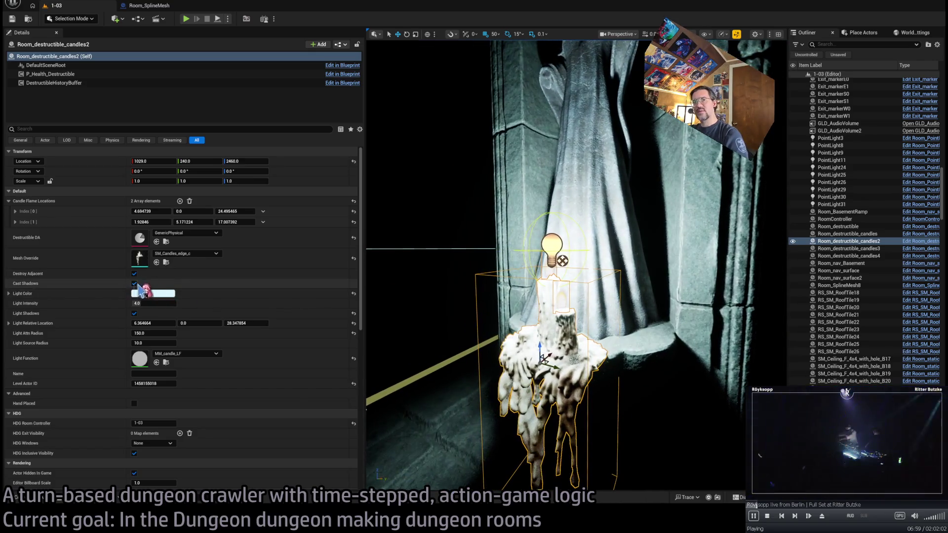
left_click_drag(159, 306, 143, 306)
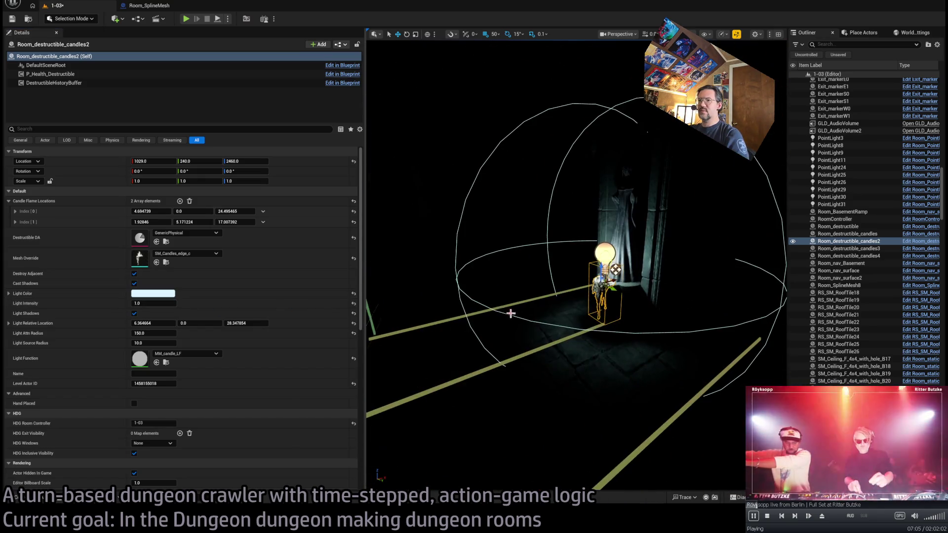
left_click_drag(153, 303, 408, 316)
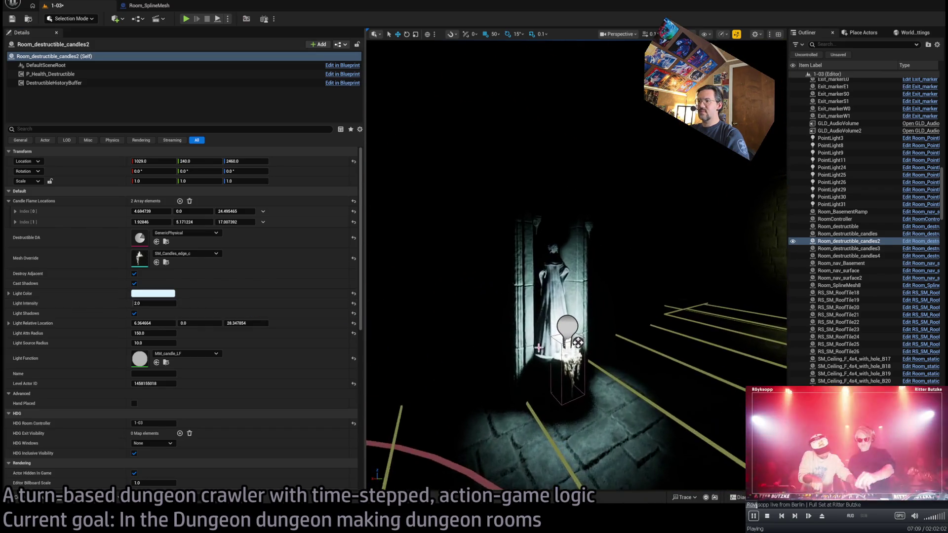
Give Room_destructible_candles a Light Intensity of 2.0 and narrow the Details panel.
left_click(567, 341)
left_click_drag(158, 300, 502, 338)
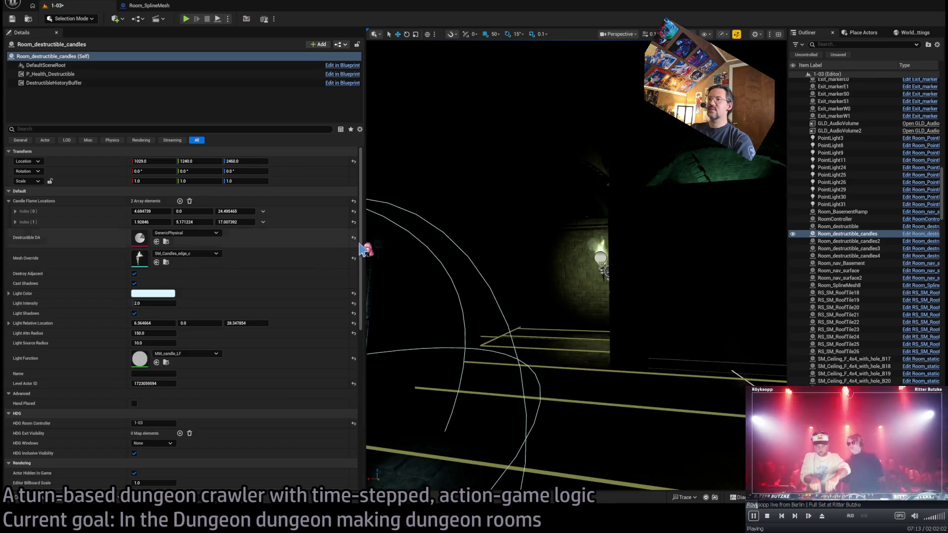
left_click_drag(364, 300, 136, 250)
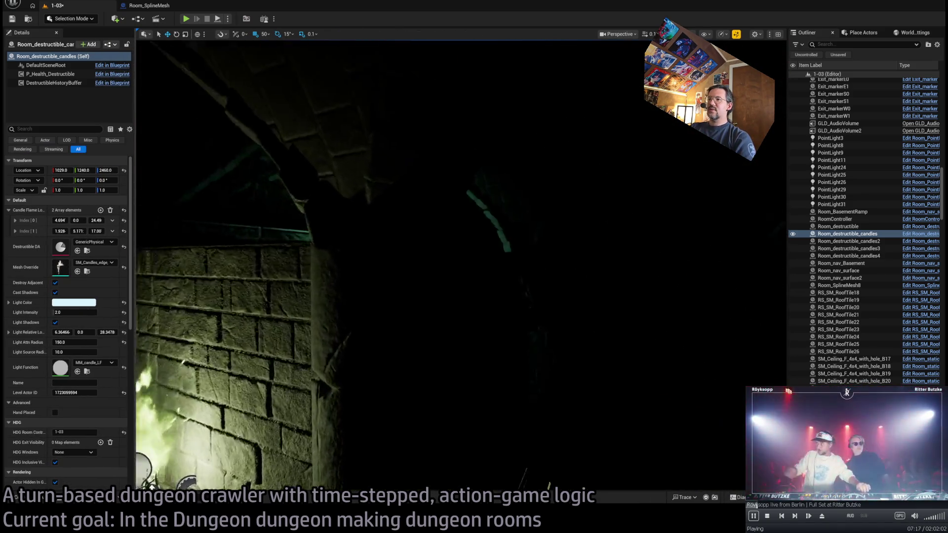
Play-test level 1-03, moving the character into the candle-lit room and attacking, then stop.
key("f")
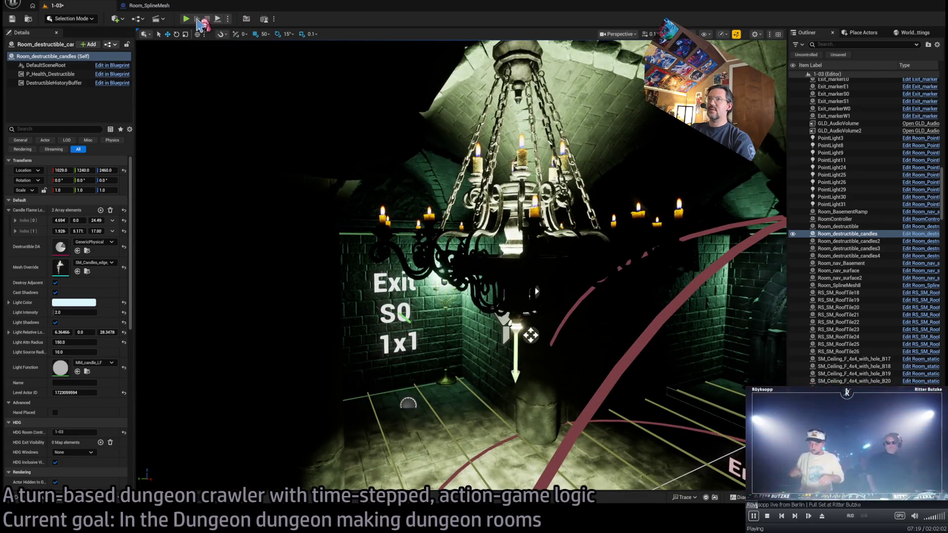
key("alt+p")
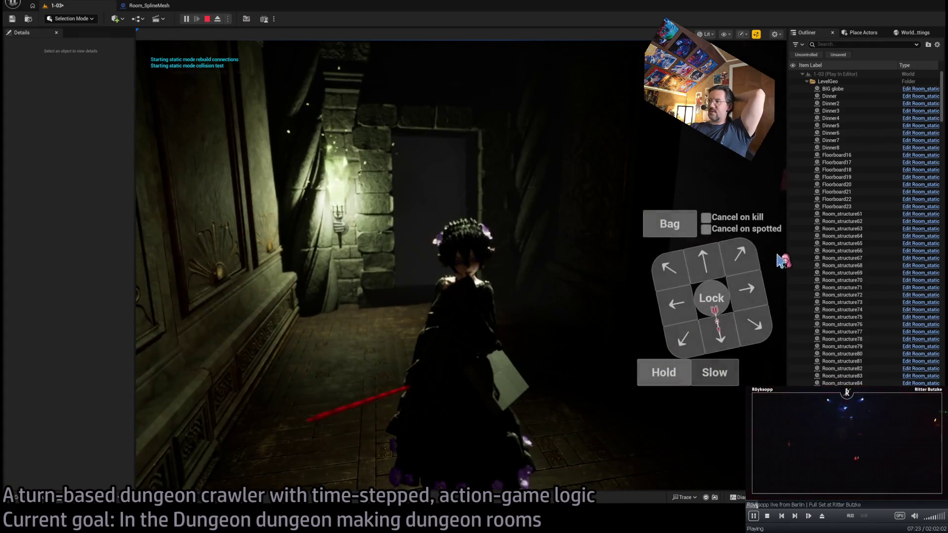
left_click(718, 261)
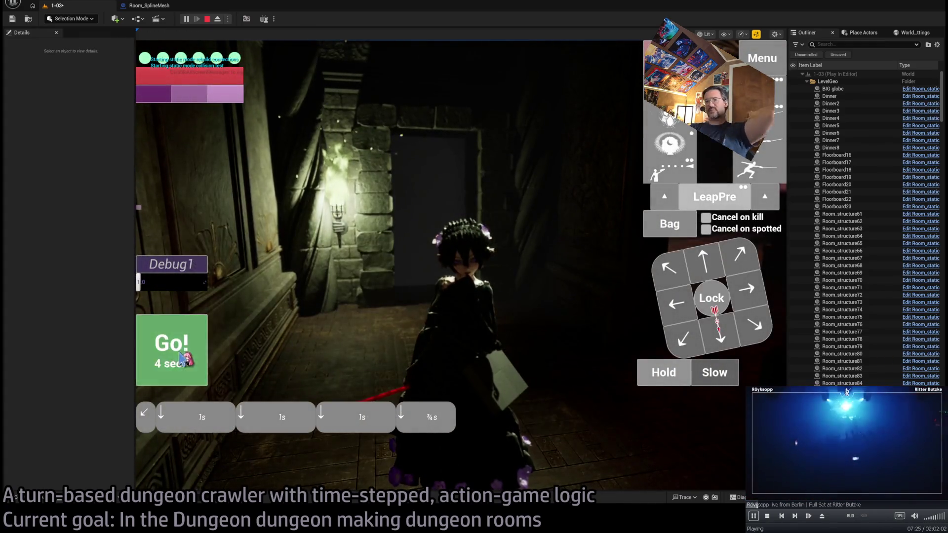
left_click(186, 360)
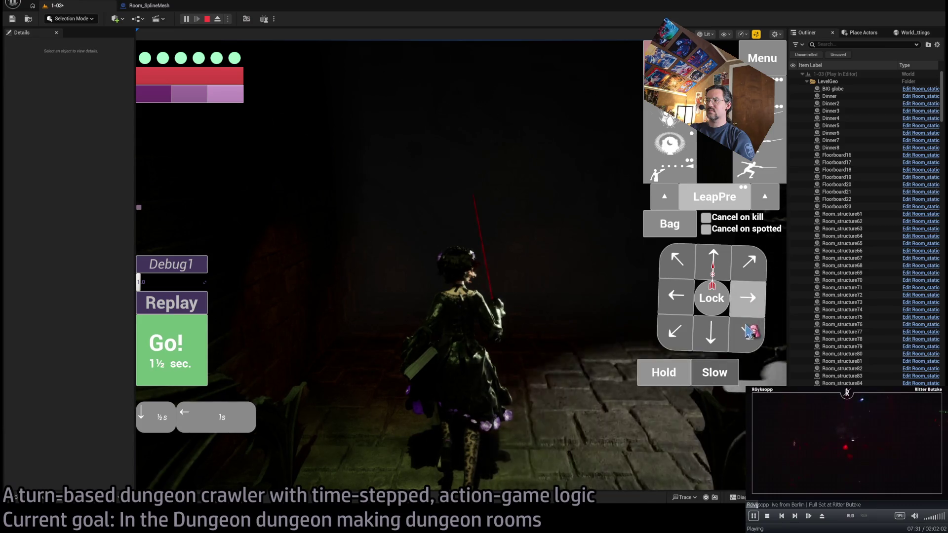
left_click(158, 360)
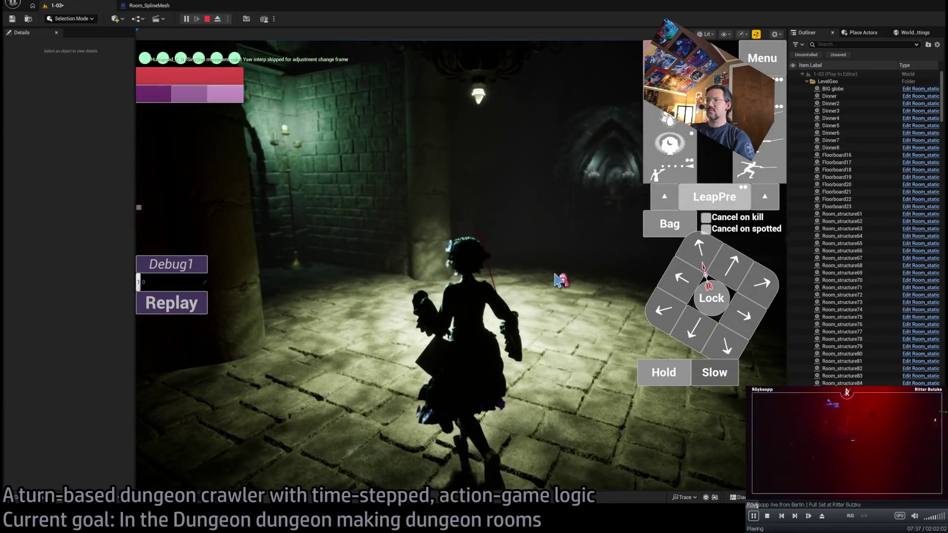
left_click(560, 277)
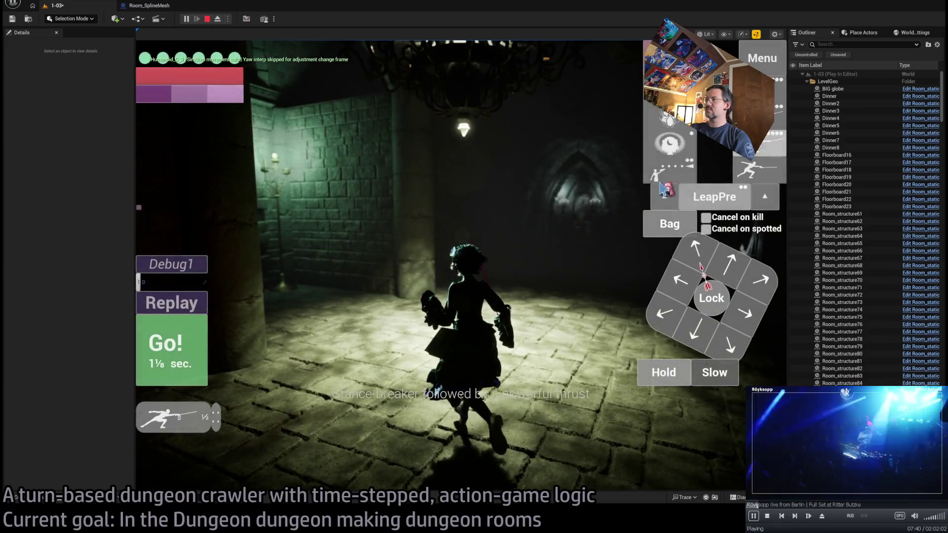
left_click(200, 349)
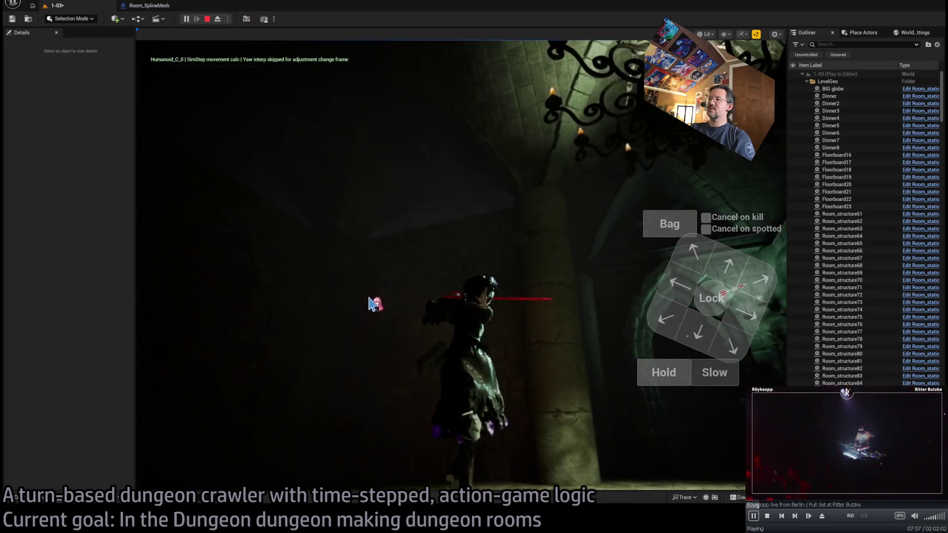
left_click(207, 19)
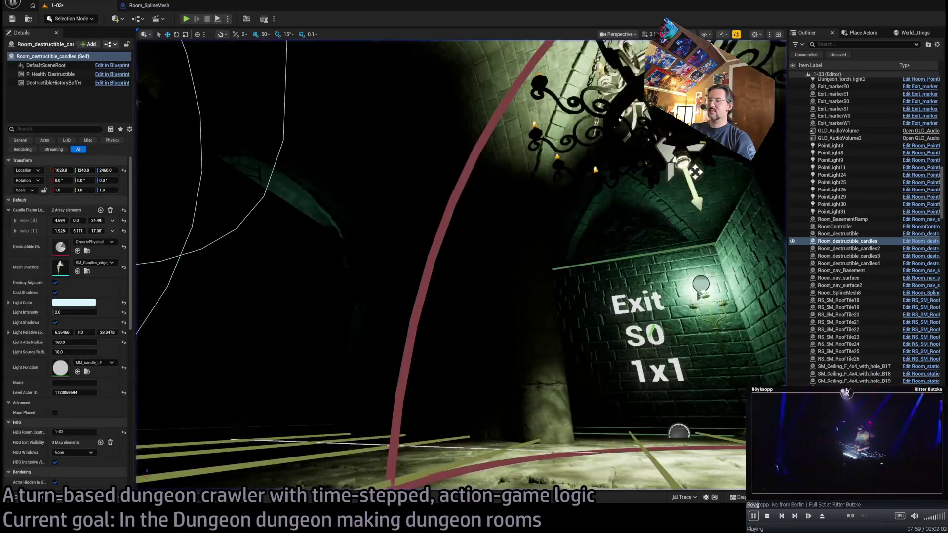
Lower the Dungeon_main_down spotlight by 15 units to Z 2674.698.
key("f")
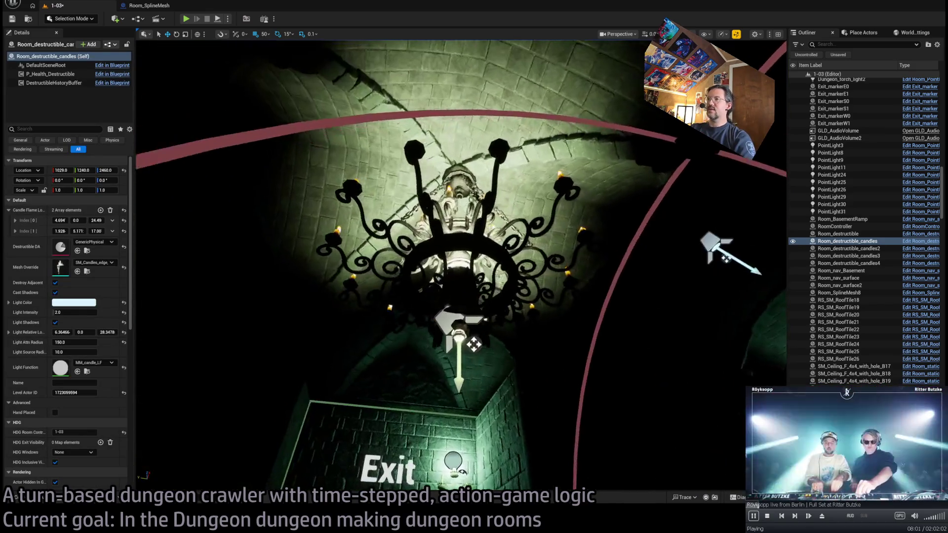
left_click(471, 276)
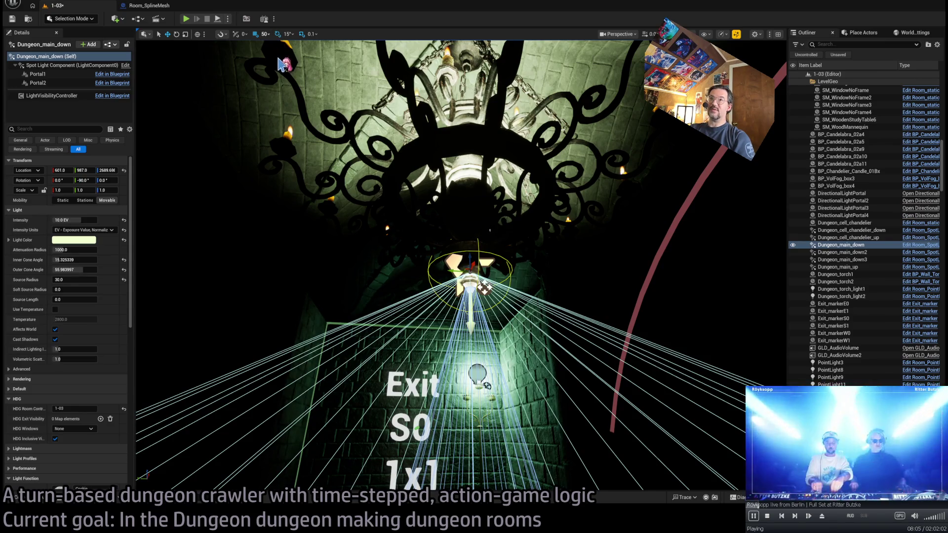
left_click_drag(469, 260, 469, 282)
key("alt+Tab")
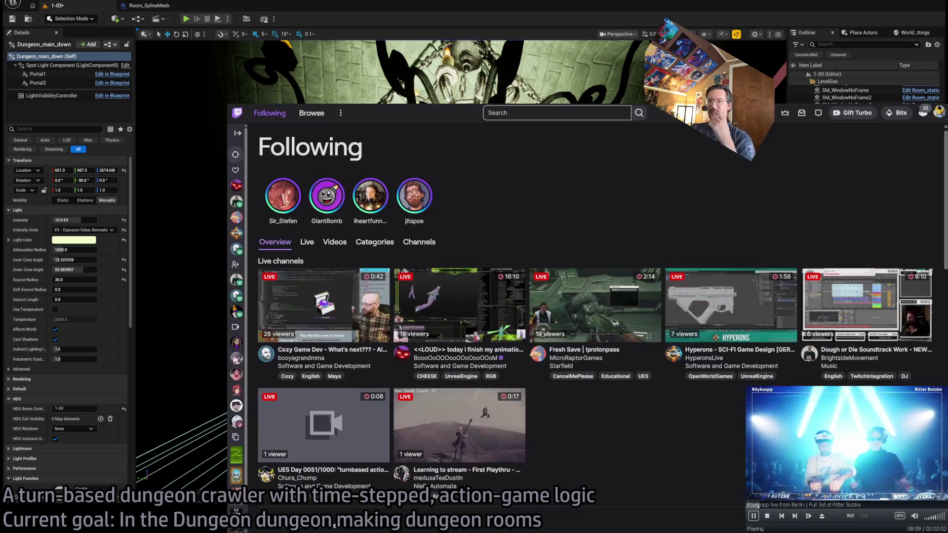
key("F5")
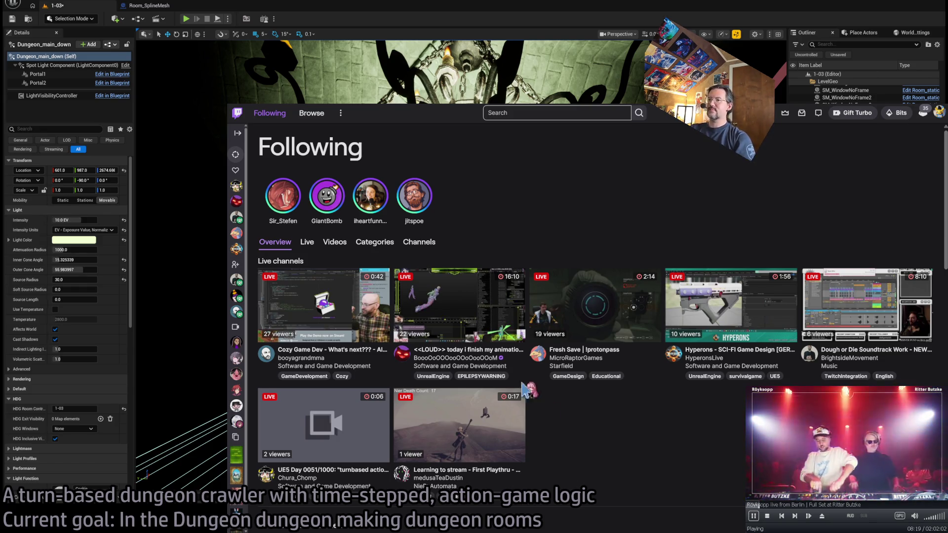
scroll(354, 296, "down", 1)
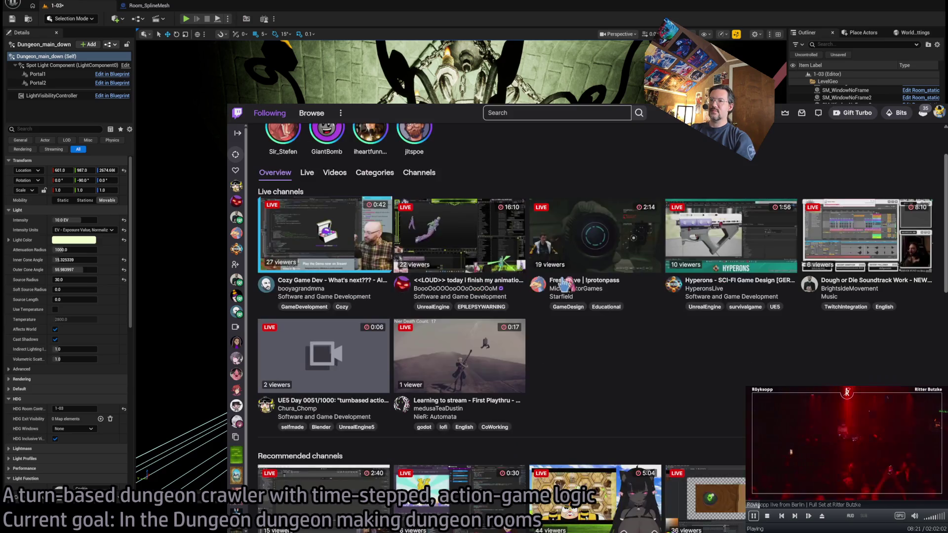
scroll(521, 247, "up", 1)
left_click(325, 304)
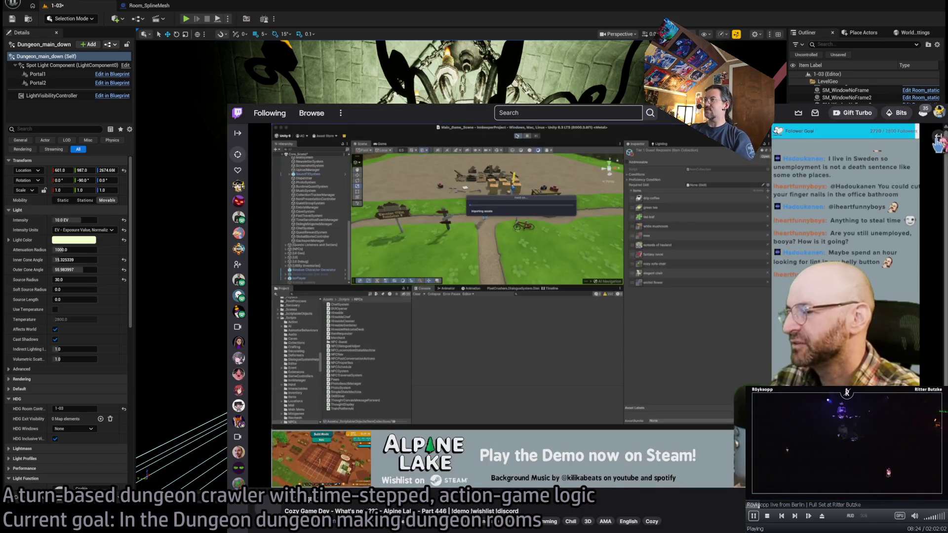
left_click(938, 138)
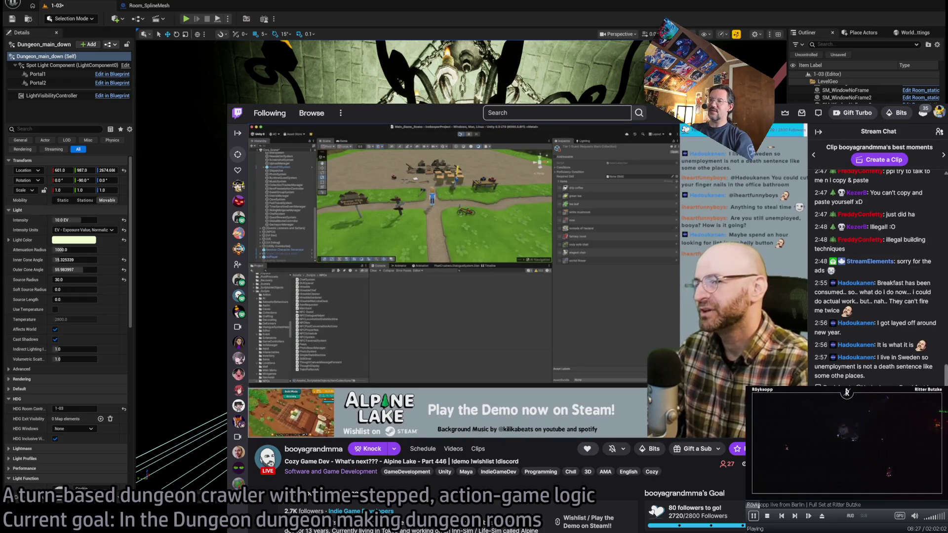
key("alt+Left")
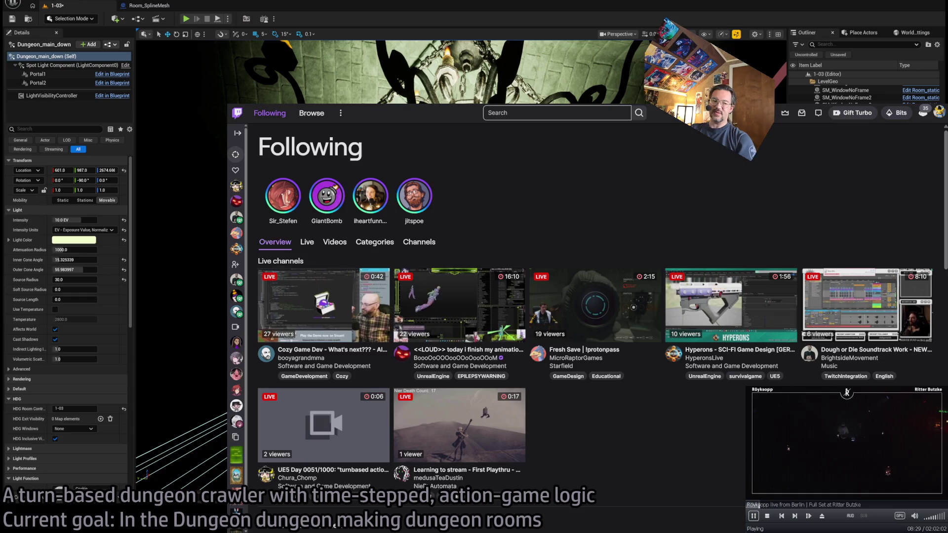